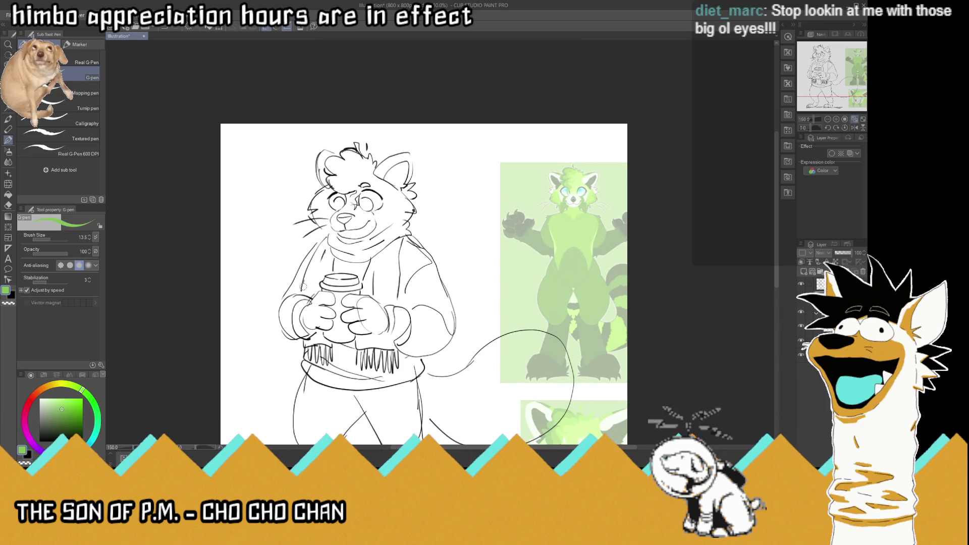
Step: Paint green outline strokes along the panda's left arm, shoulder, cheek and hair tuft
left_click_drag(307, 276, 286, 318)
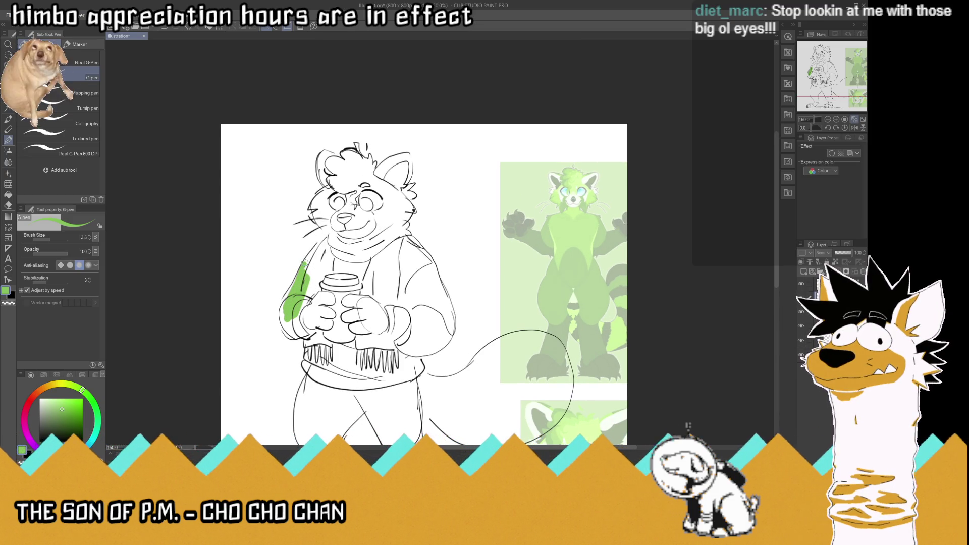
mouse_move(329, 238)
left_mouse_down()
mouse_move(280, 308)
mouse_move(306, 339)
left_mouse_up()
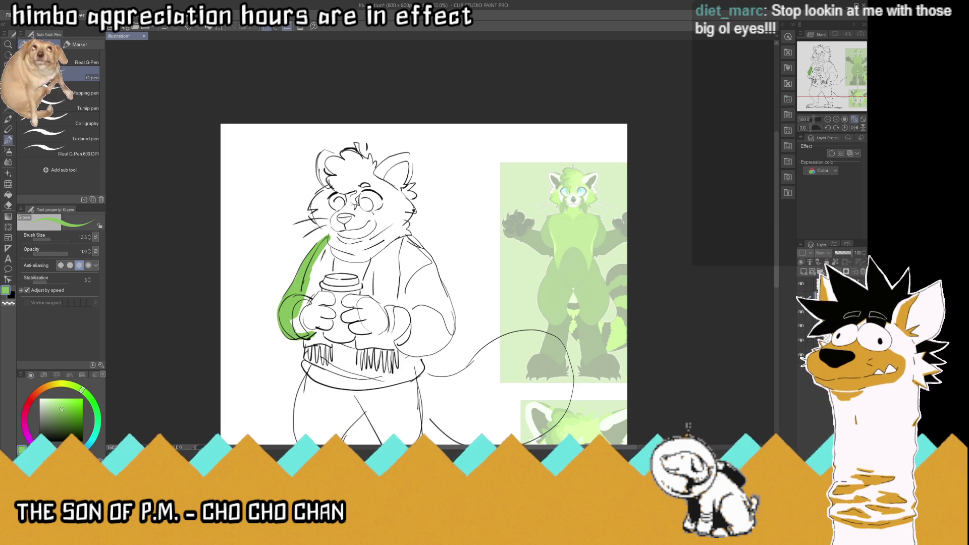
left_click_drag(318, 255, 303, 323)
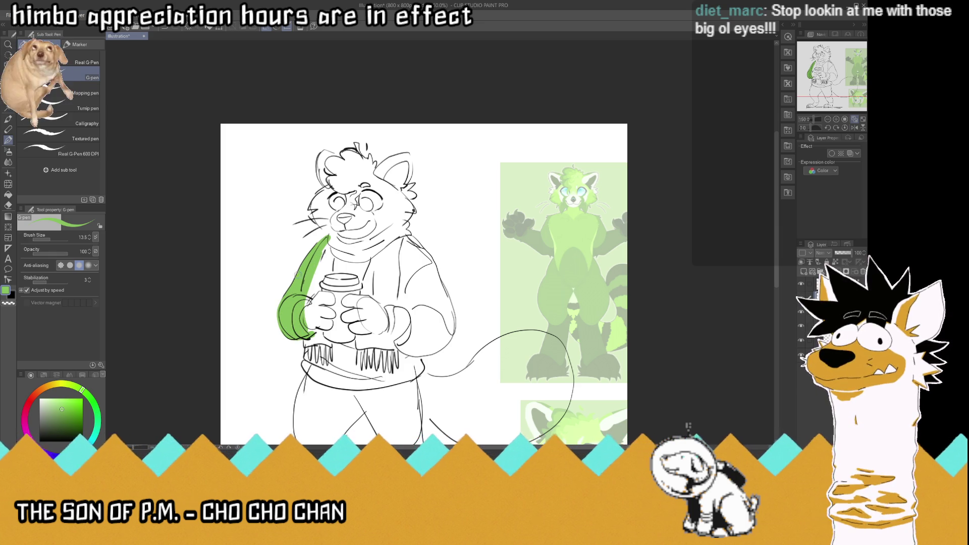
mouse_move(326, 237)
left_mouse_down()
mouse_move(309, 207)
mouse_move(328, 187)
left_mouse_up()
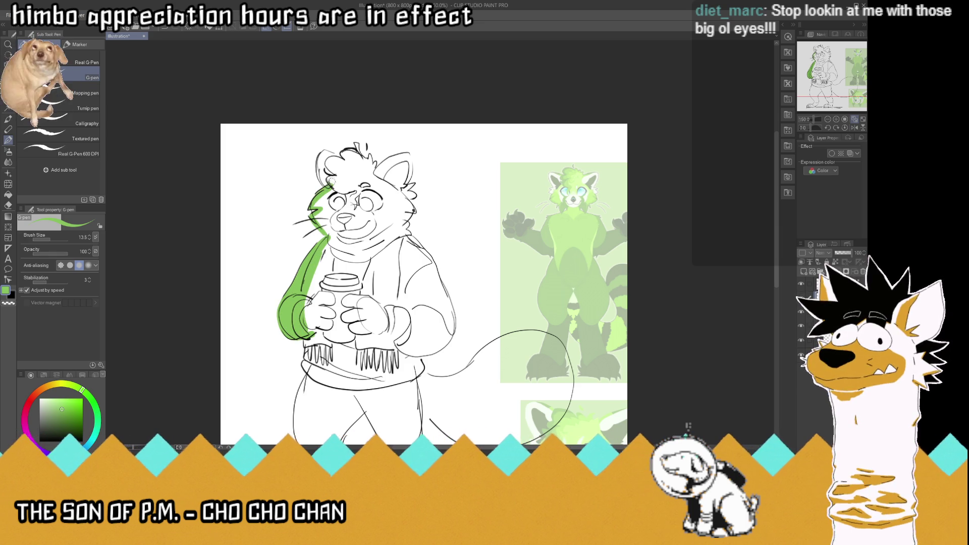
mouse_move(339, 159)
left_mouse_down()
mouse_move(364, 150)
mouse_move(362, 140)
mouse_move(388, 162)
mouse_move(410, 155)
mouse_move(414, 164)
mouse_move(409, 230)
mouse_move(455, 321)
mouse_move(415, 381)
left_mouse_up()
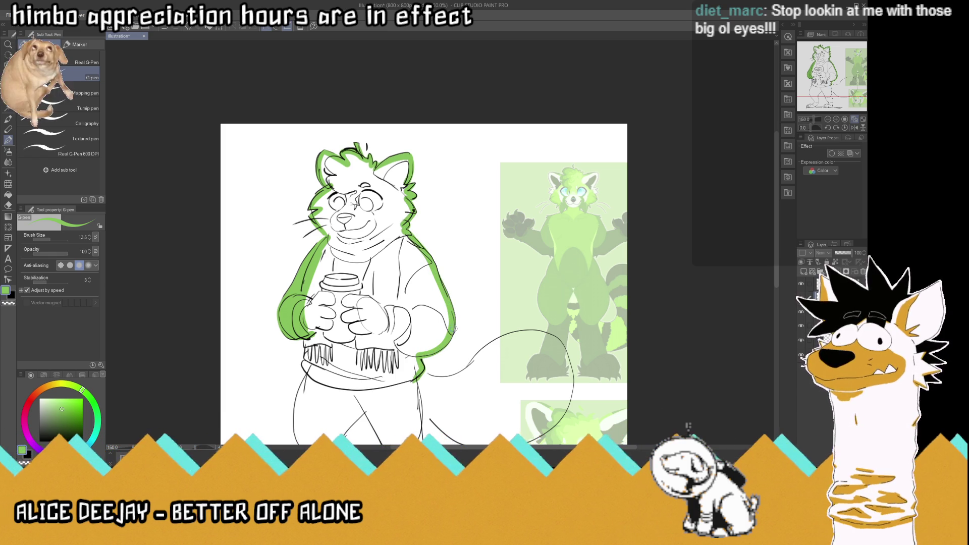
scroll(306, 149, "down", 2)
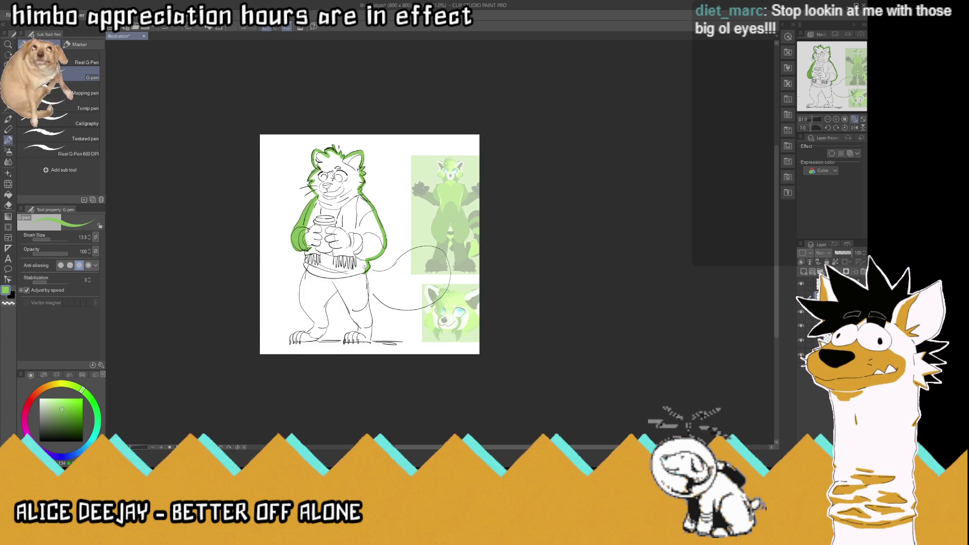
scroll(316, 285, "up", 2)
scroll(315, 285, "up", 1)
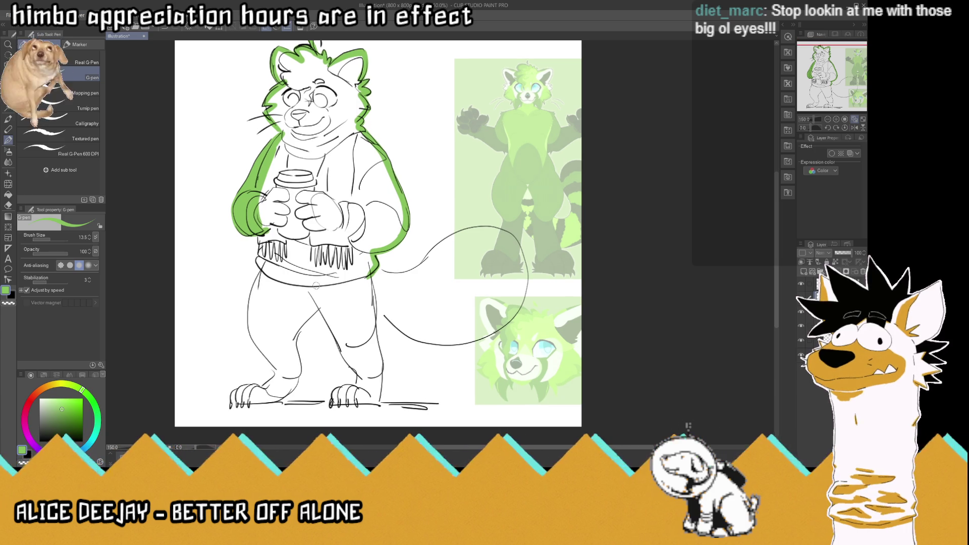
Step: Outline the trousers' left edge, both feet's toes and the right leg in green
mouse_move(260, 247)
left_mouse_down()
mouse_move(249, 329)
mouse_move(279, 371)
mouse_move(230, 401)
mouse_move(287, 392)
mouse_move(321, 305)
left_mouse_up()
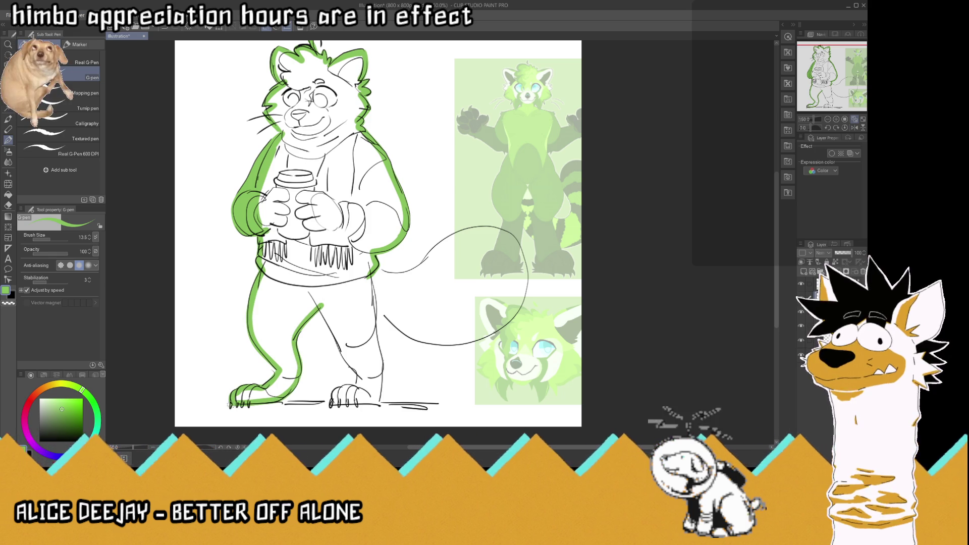
left_click_drag(245, 405, 235, 407)
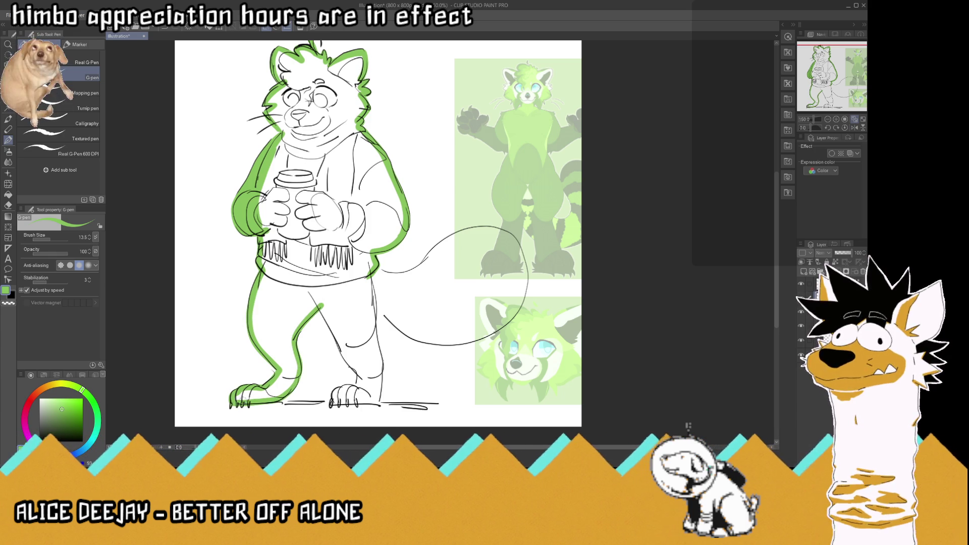
mouse_move(338, 398)
left_mouse_down()
mouse_move(329, 409)
mouse_move(361, 376)
left_mouse_up()
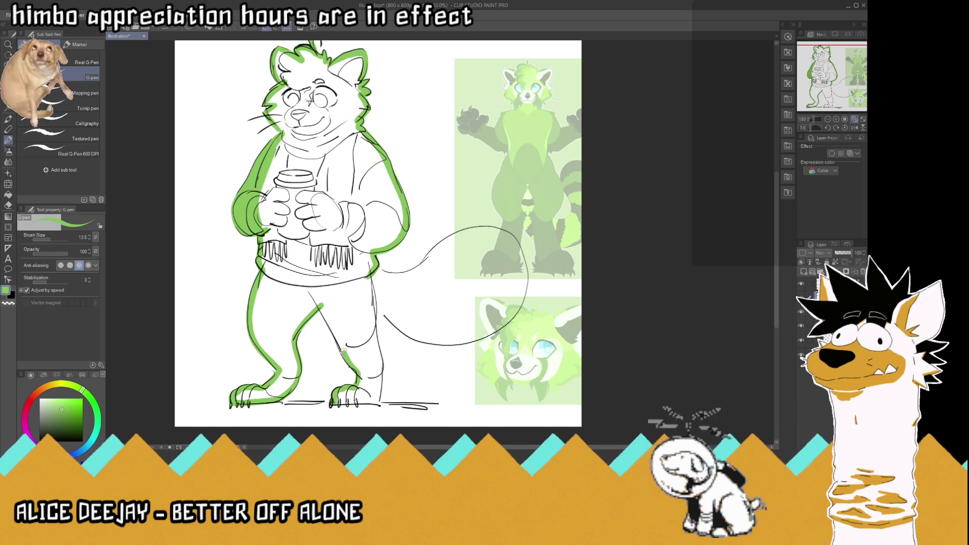
left_click_drag(337, 336, 348, 358)
left_click_drag(320, 308, 339, 334)
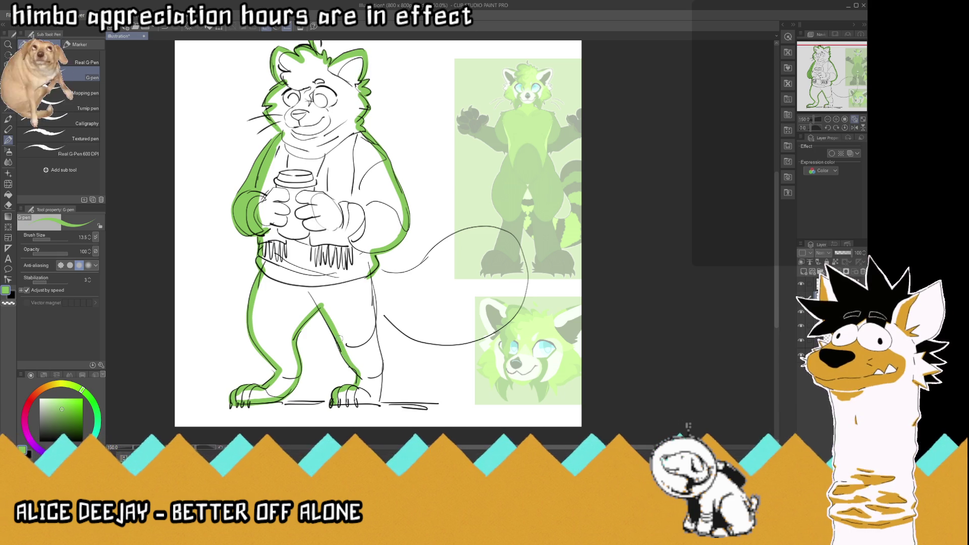
Step: Outline the bottom of the right foot and around the tail, then ready the Fill tool
mouse_move(347, 402)
left_mouse_down()
mouse_move(377, 398)
mouse_move(373, 302)
left_mouse_up()
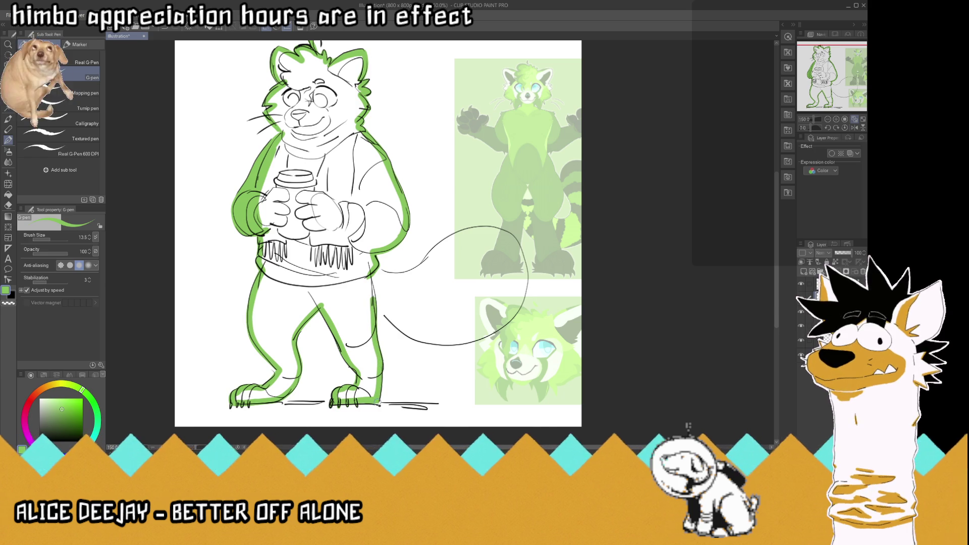
left_click_drag(376, 306, 400, 324)
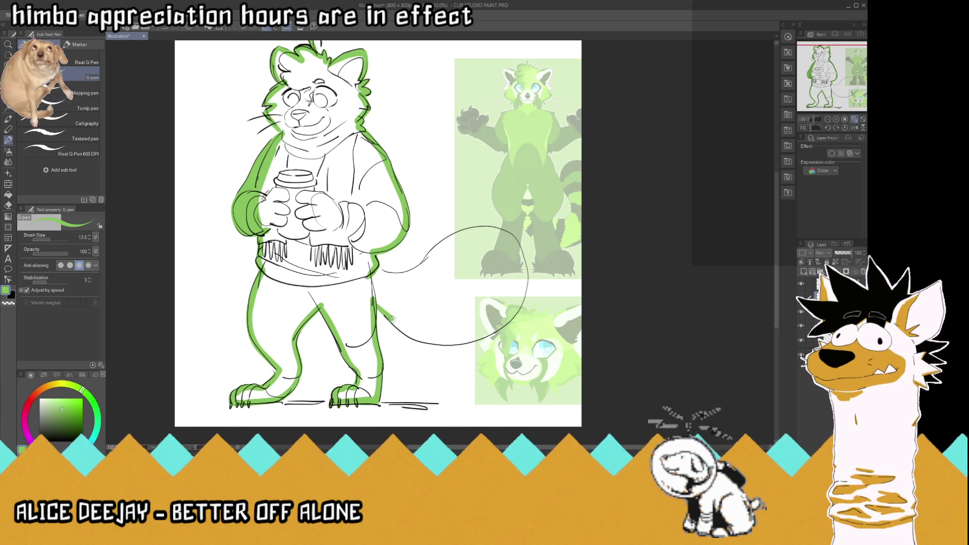
mouse_move(415, 268)
left_mouse_down()
mouse_move(424, 260)
mouse_move(390, 269)
mouse_move(496, 227)
mouse_move(524, 261)
mouse_move(525, 297)
mouse_move(473, 343)
mouse_move(426, 343)
mouse_move(392, 323)
left_mouse_up()
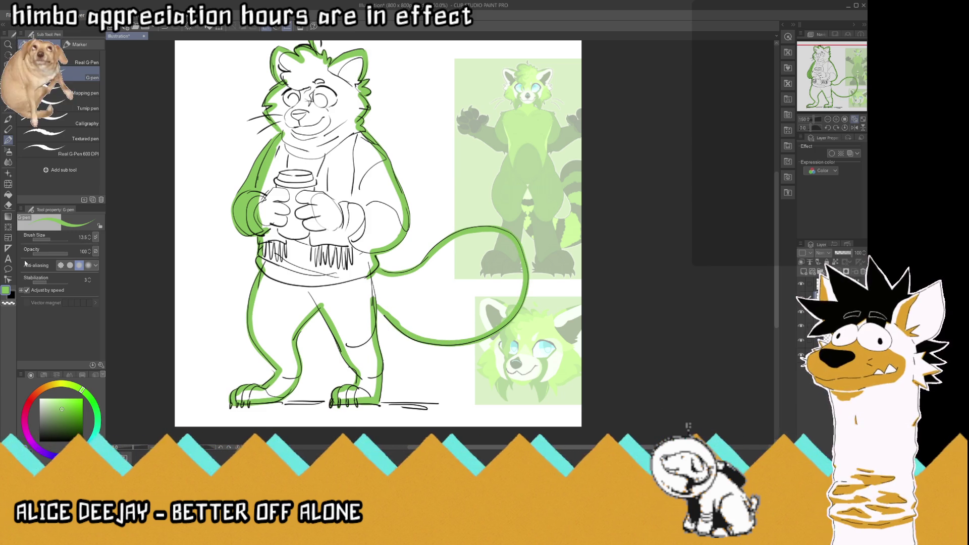
key("g")
Step: Flood-fill the outlined body solid green and restore the sketch line art on top
left_click(335, 228)
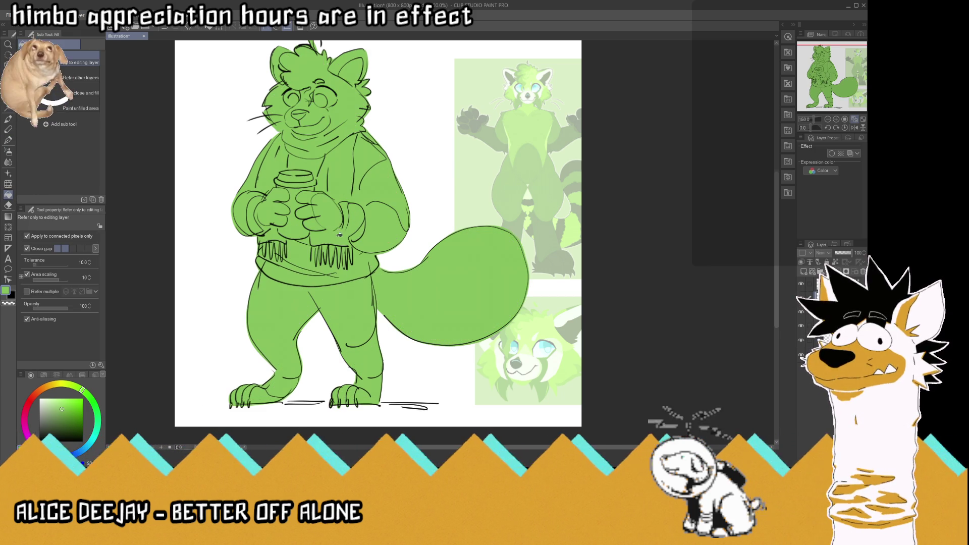
scroll(429, 388, "down", 2)
scroll(392, 268, "up", 3)
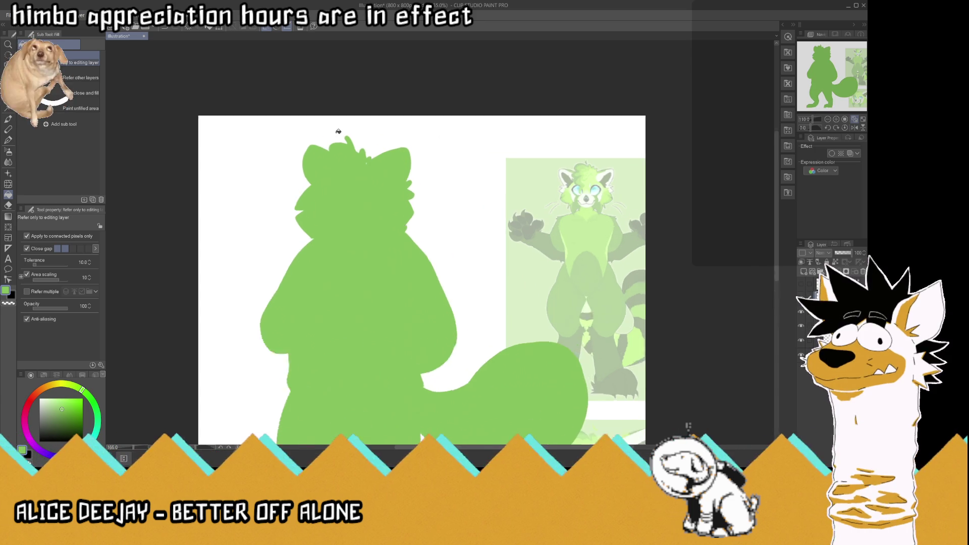
left_click(8, 141)
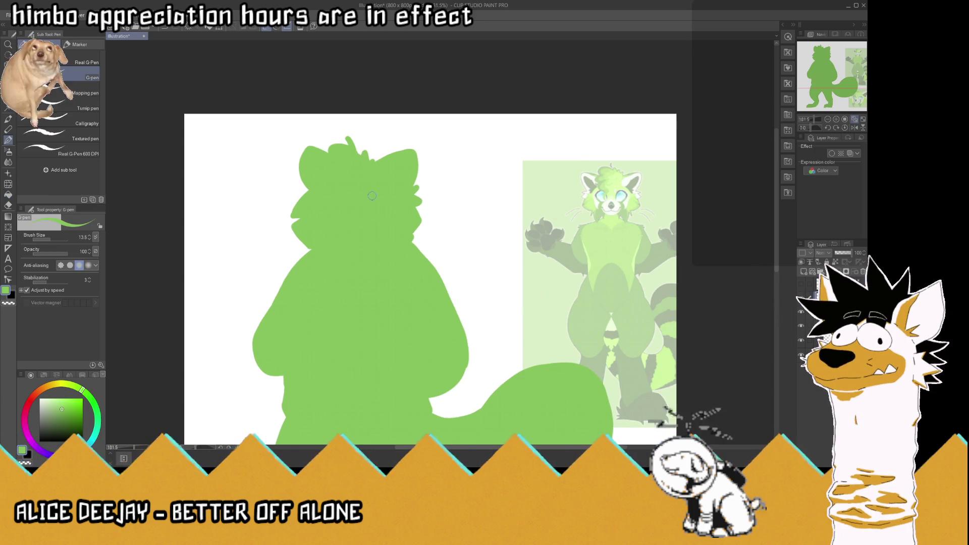
scroll(380, 190, "down", 2)
scroll(405, 405, "up", 1)
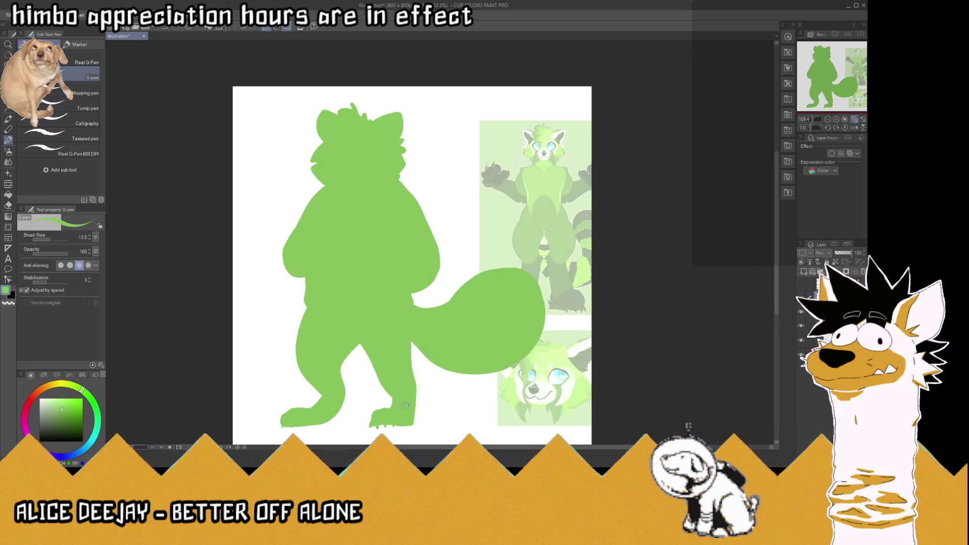
left_click(801, 285)
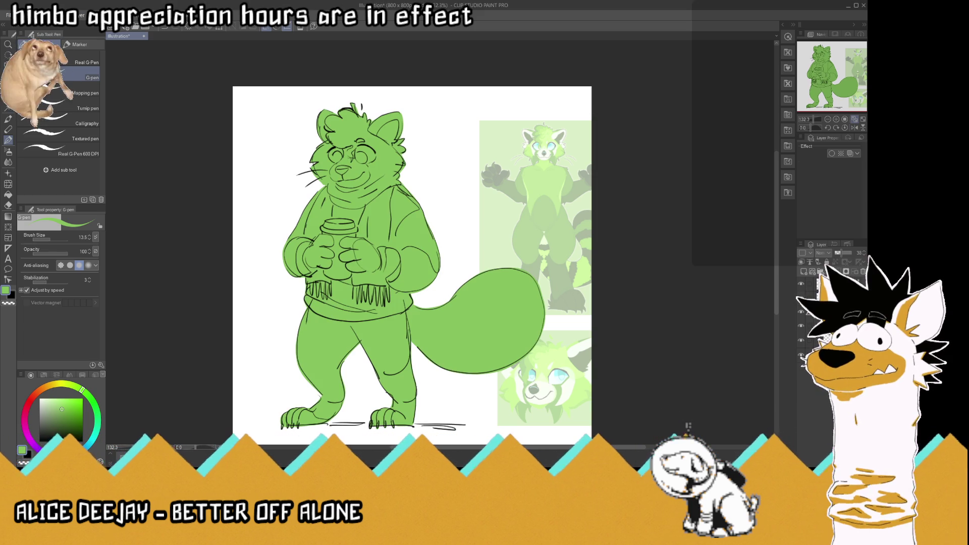
scroll(429, 336, "up", 1)
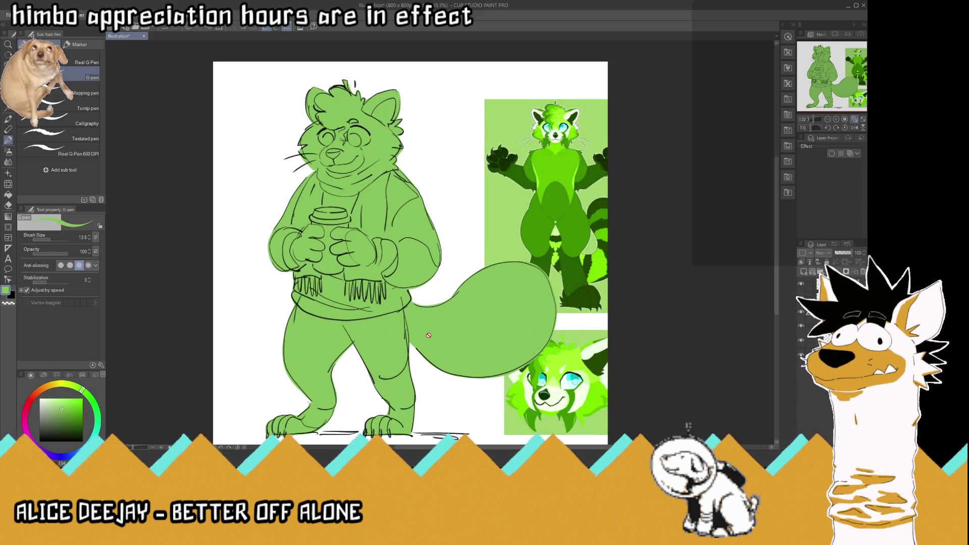
scroll(429, 329, "down", 1)
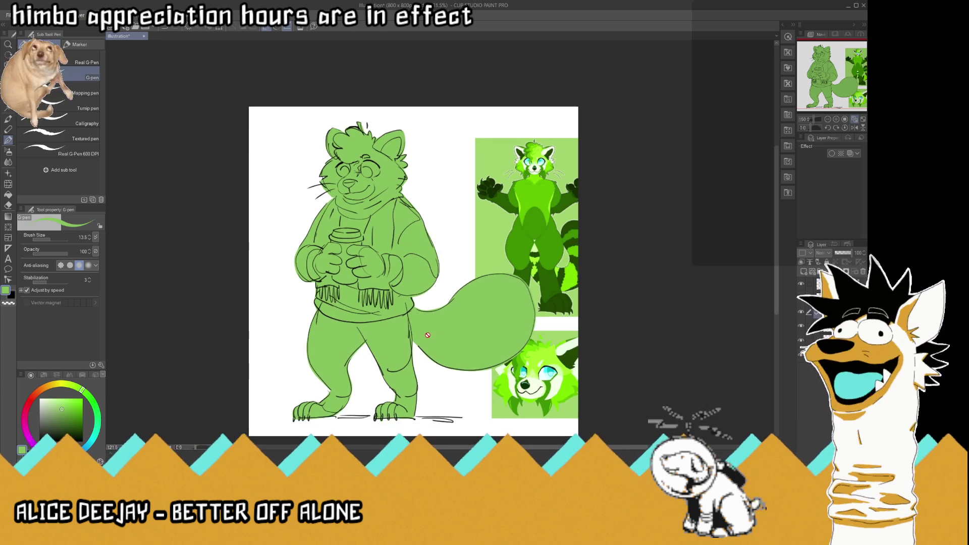
scroll(433, 213, "up", 1)
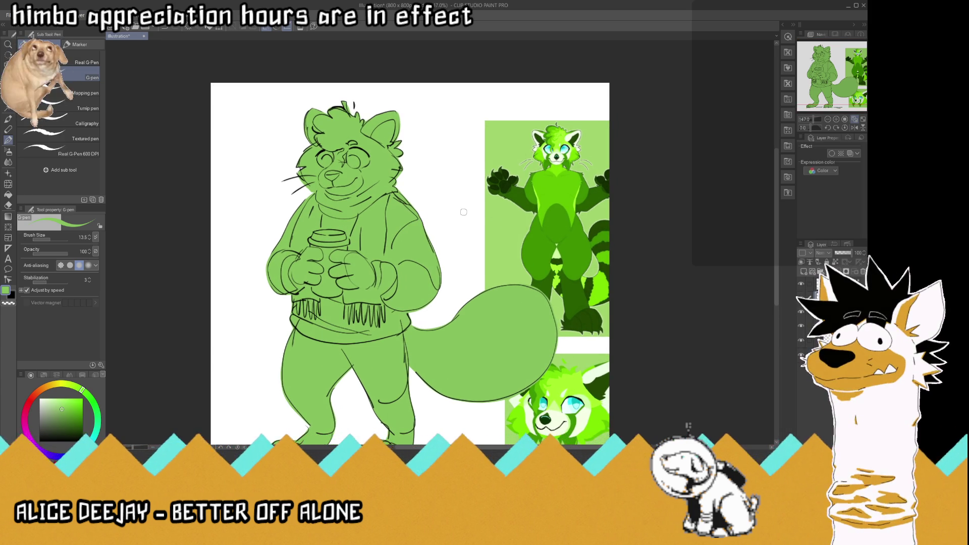
scroll(462, 211, "up", 1)
scroll(462, 211, "up", 1)
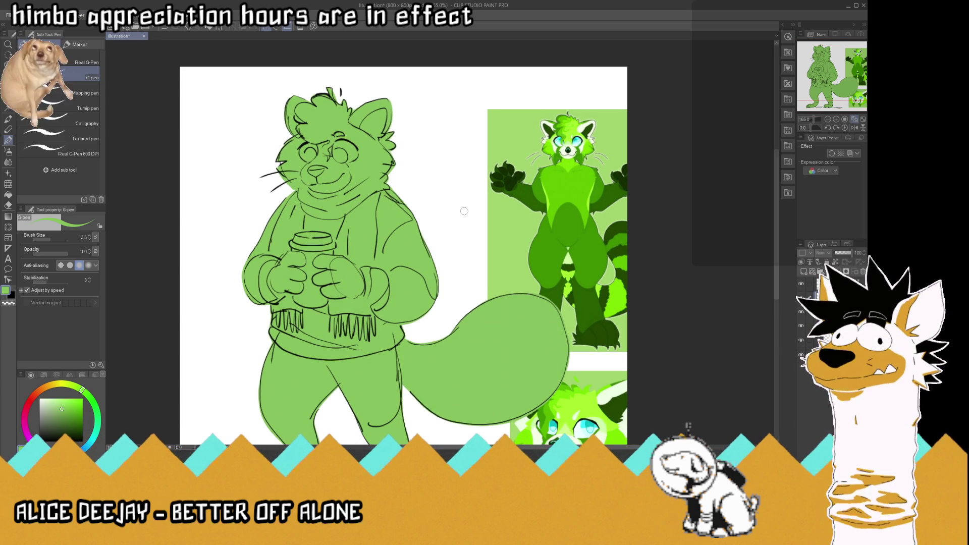
scroll(464, 212, "down", 1)
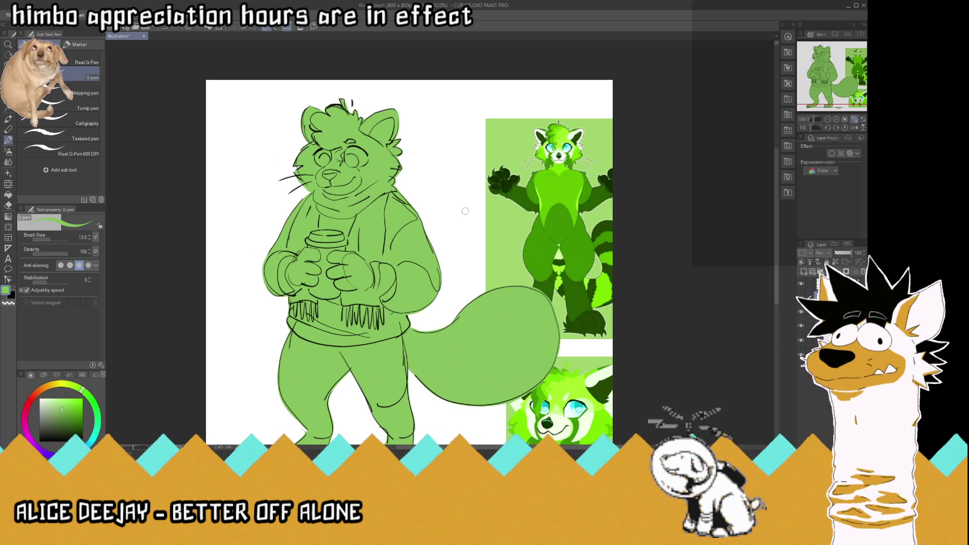
scroll(466, 211, "up", 1)
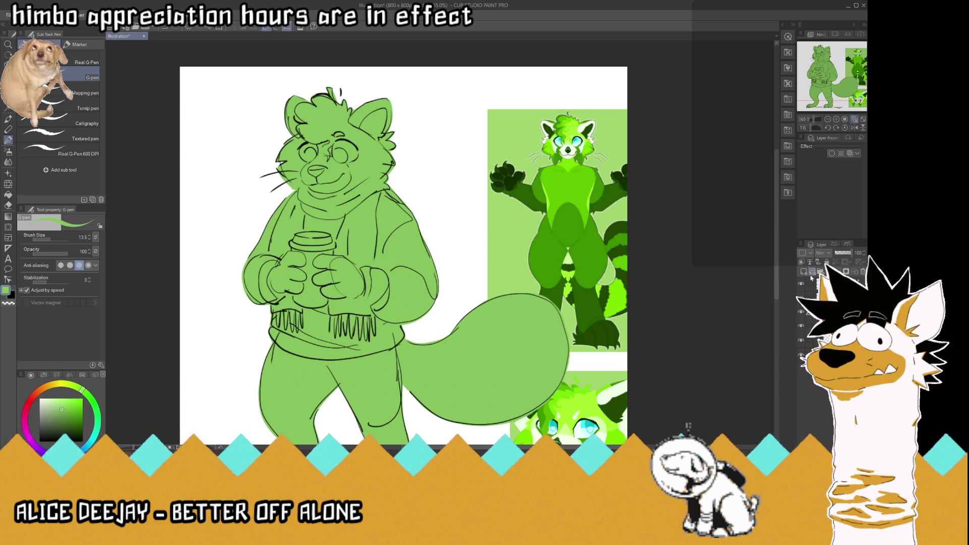
Step: Pick a near-white cream colour and wash the background left of the panda with the G-pen
left_click_drag(66, 386, 68, 385)
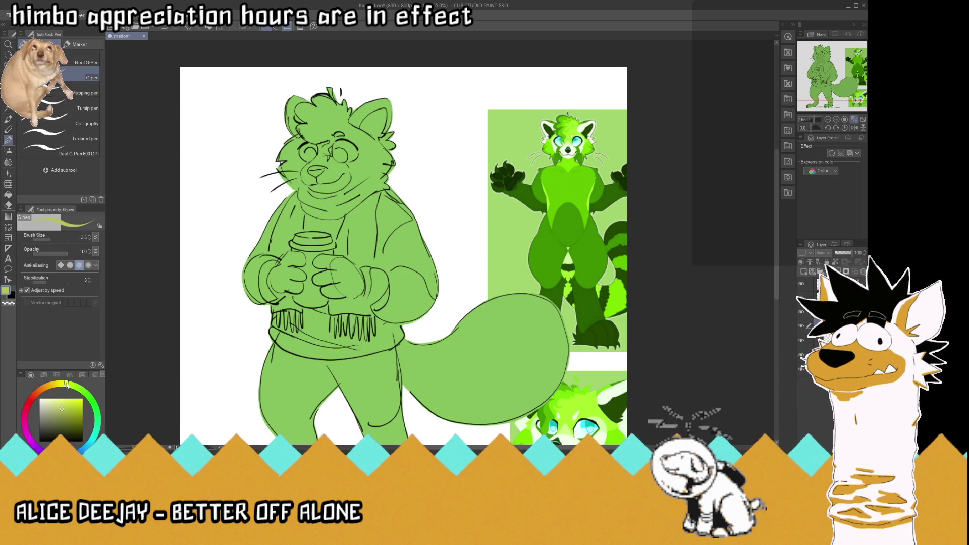
left_click(44, 399)
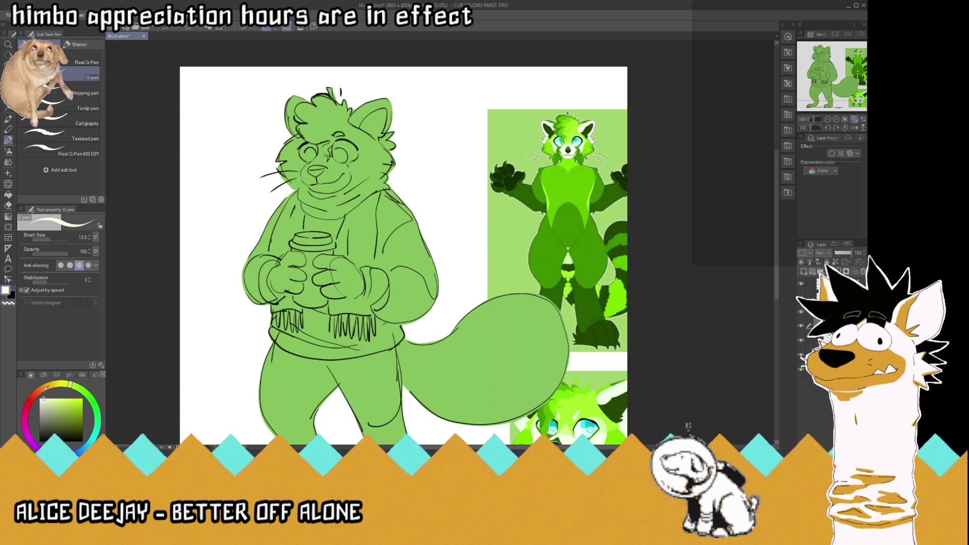
left_click(91, 91)
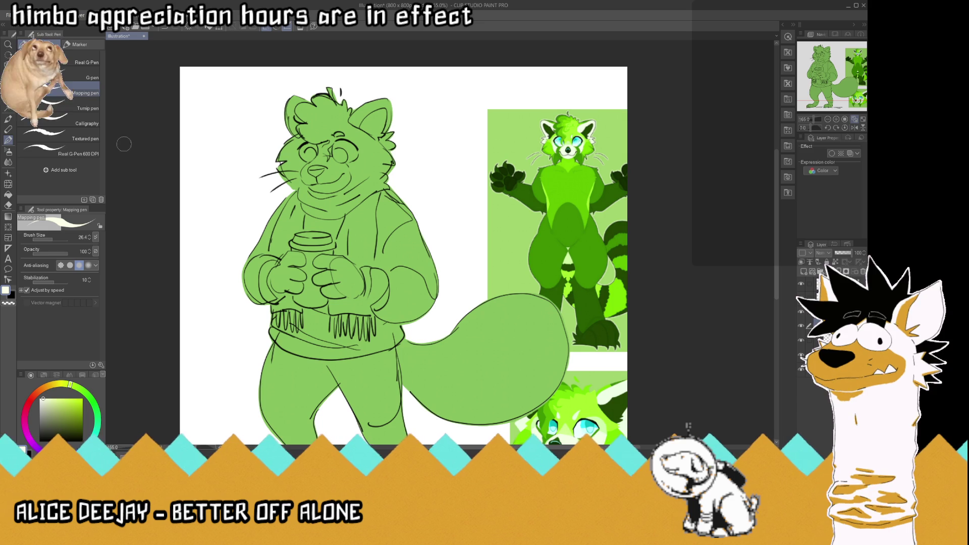
left_click(90, 77)
mouse_move(227, 173)
left_mouse_down()
mouse_move(307, 152)
mouse_move(368, 382)
mouse_move(257, 333)
mouse_move(178, 357)
mouse_move(248, 127)
mouse_move(214, 91)
mouse_move(288, 65)
mouse_move(433, 87)
mouse_move(435, 356)
mouse_move(172, 358)
mouse_move(228, 409)
left_mouse_up()
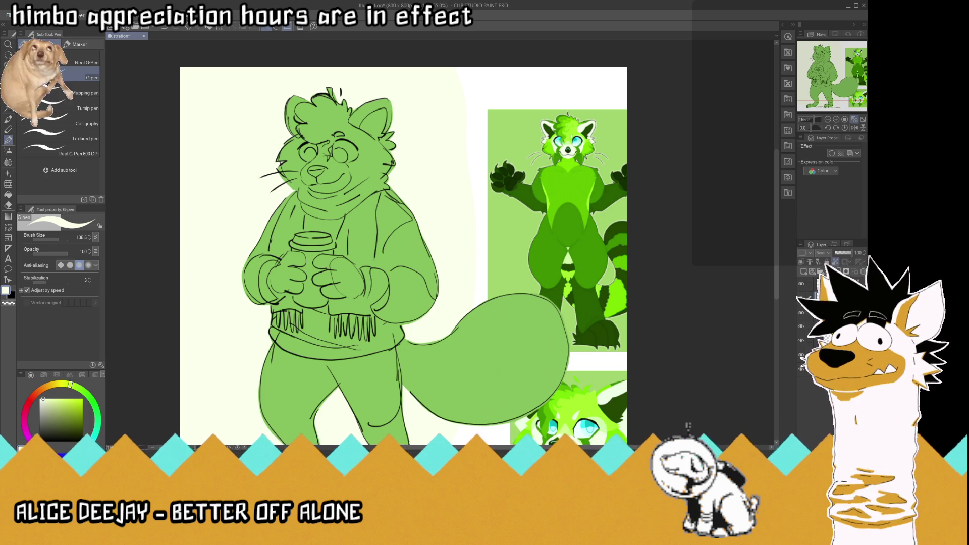
Step: Choose a darker orange shade on the colour wheel and return to the G-pen
key("i")
left_click(43, 393)
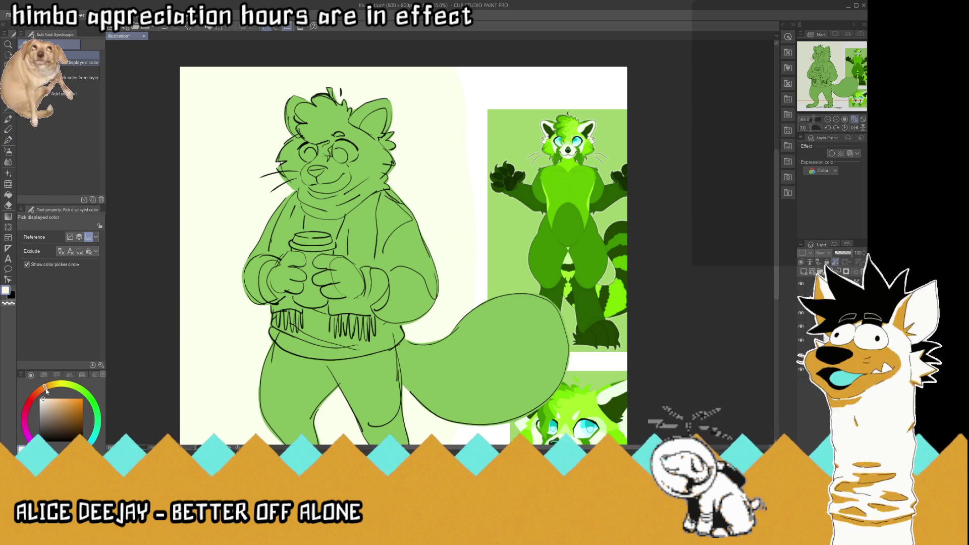
left_click(68, 407)
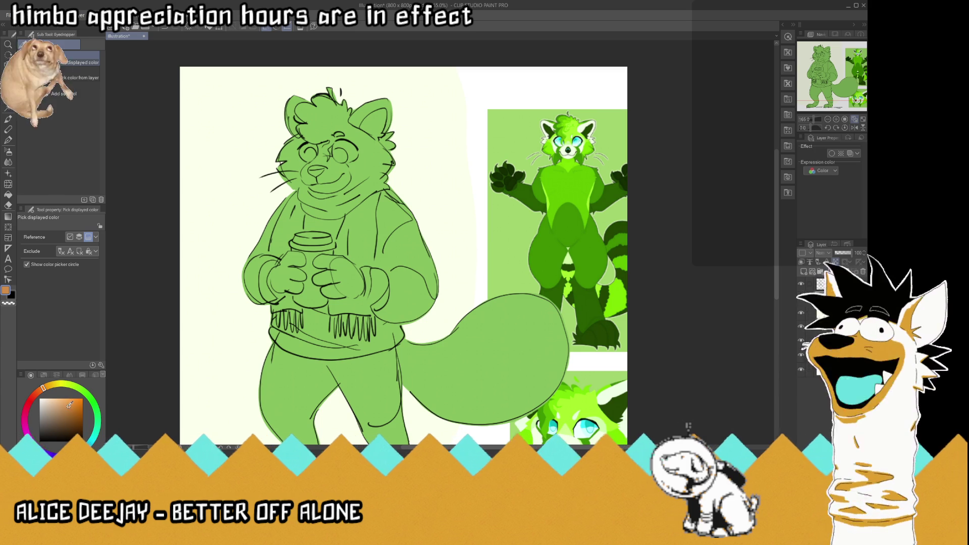
left_click(8, 140)
Step: Paint the right arm, sleeve, hand and rest of the sweater orange, then reduce brush size to about 62
mouse_move(348, 287)
left_mouse_down()
mouse_move(402, 243)
mouse_move(349, 281)
mouse_move(390, 251)
left_mouse_up()
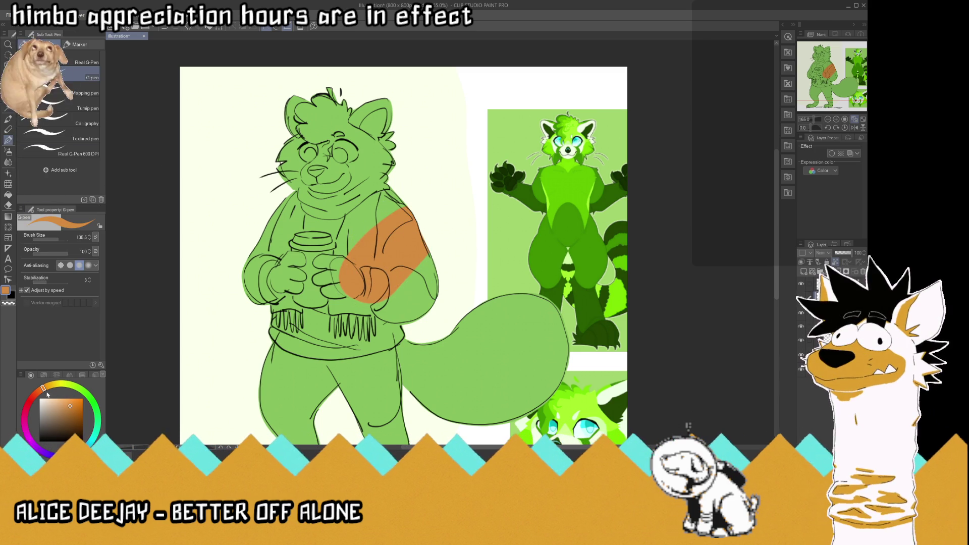
left_click_drag(417, 219, 341, 295)
left_click_drag(378, 212, 325, 311)
mouse_move(425, 227)
left_mouse_down()
mouse_move(424, 325)
mouse_move(318, 340)
mouse_move(261, 291)
mouse_move(303, 223)
mouse_move(274, 204)
mouse_move(340, 223)
mouse_move(401, 205)
left_mouse_up()
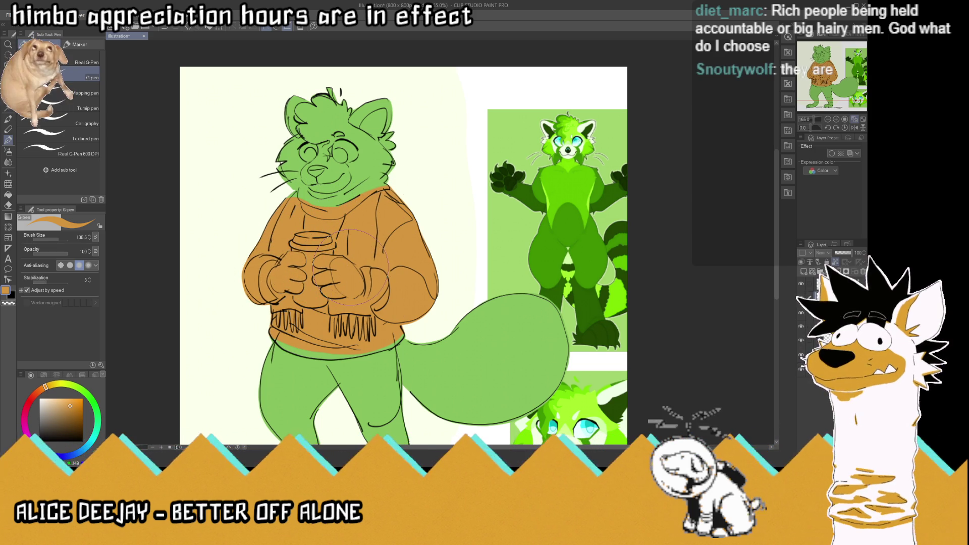
left_click_drag(57, 242, 47, 242)
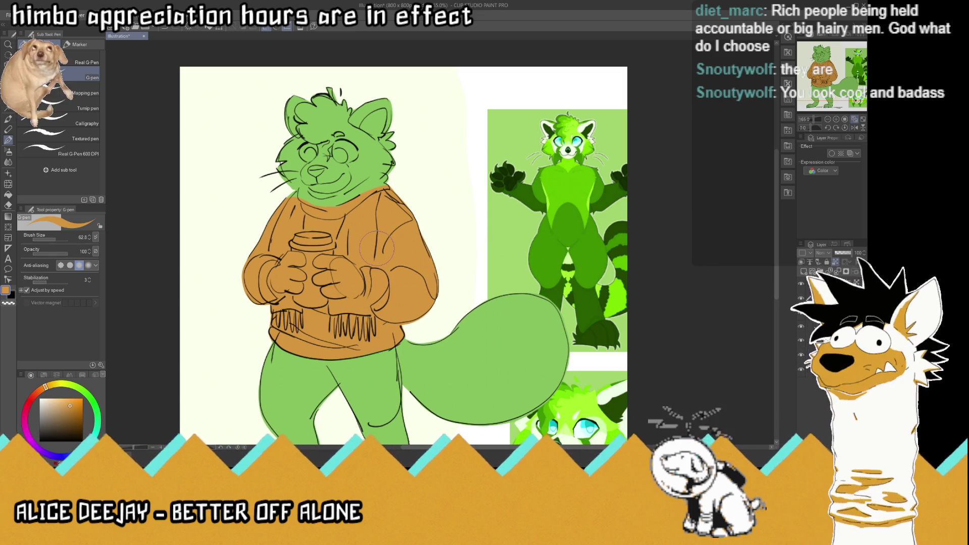
scroll(376, 248, "down", 1)
scroll(374, 243, "down", 1)
scroll(374, 244, "up", 1)
scroll(341, 247, "up", 2)
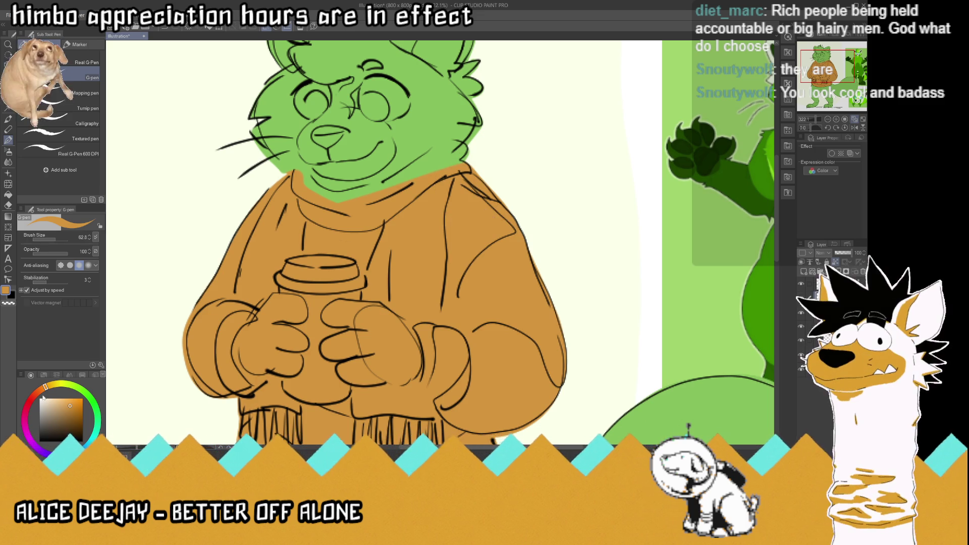
Step: Paint the scarf collar under the face and its hanging end reddish-brown
left_click_drag(45, 387, 34, 394)
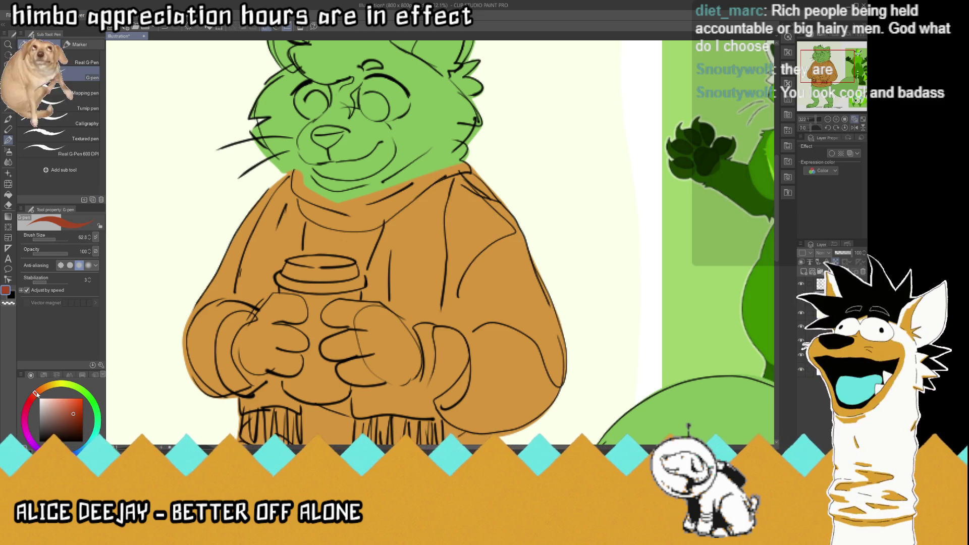
left_click_drag(326, 213, 405, 189)
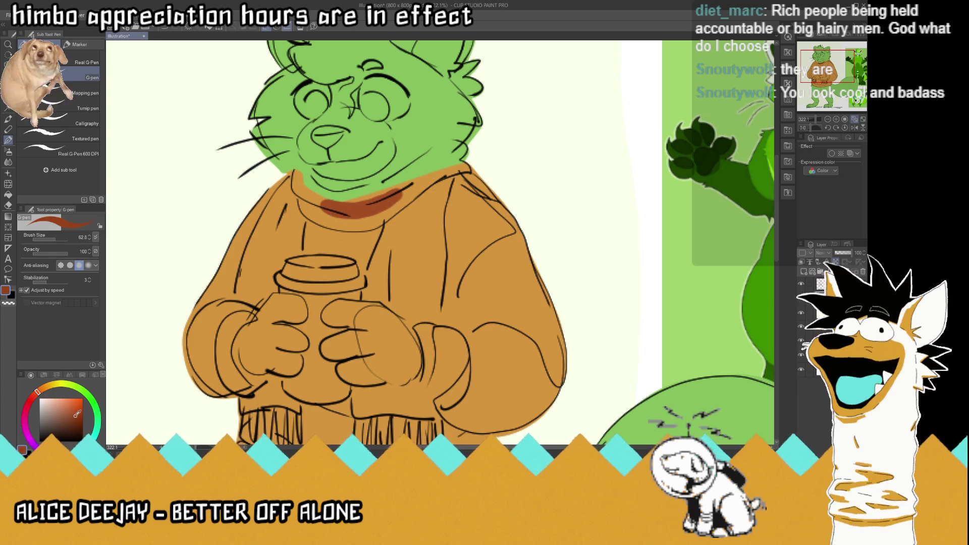
mouse_move(372, 214)
left_mouse_down()
mouse_move(408, 193)
mouse_move(364, 218)
mouse_move(314, 206)
mouse_move(424, 182)
mouse_move(382, 242)
mouse_move(389, 292)
mouse_move(434, 311)
mouse_move(436, 183)
left_mouse_up()
mouse_move(428, 188)
left_mouse_down()
mouse_move(409, 304)
mouse_move(378, 265)
mouse_move(417, 193)
mouse_move(462, 149)
mouse_move(432, 163)
mouse_move(401, 198)
mouse_move(371, 204)
mouse_move(303, 196)
mouse_move(265, 243)
mouse_move(252, 297)
mouse_move(288, 219)
mouse_move(290, 233)
mouse_move(280, 250)
mouse_move(269, 243)
mouse_move(269, 223)
mouse_move(295, 186)
mouse_move(325, 201)
left_mouse_up()
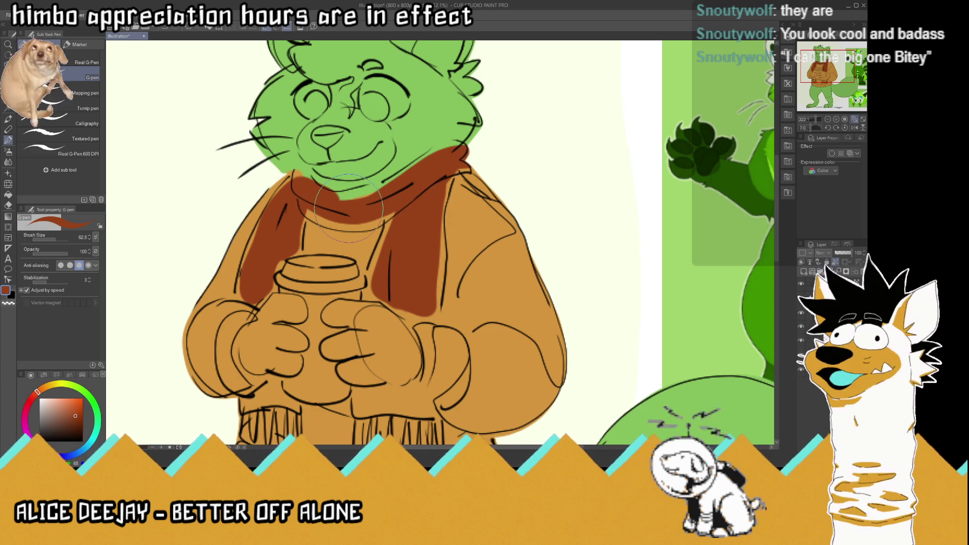
scroll(465, 233, "down", 3)
scroll(465, 233, "down", 1)
scroll(417, 243, "up", 2)
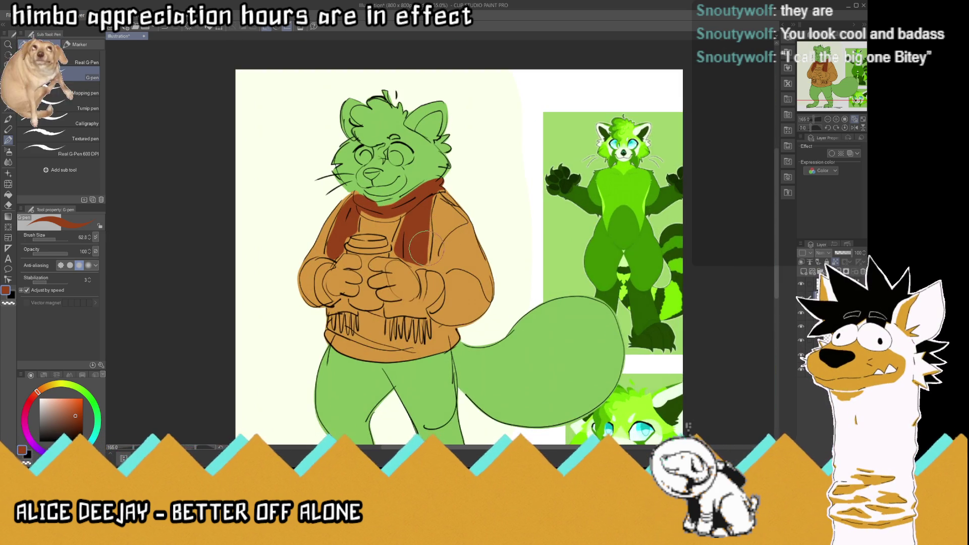
scroll(416, 246, "up", 2)
Step: With the Real G-Pen, paint the fringe below the left hand and the neck band brown
left_click(87, 63)
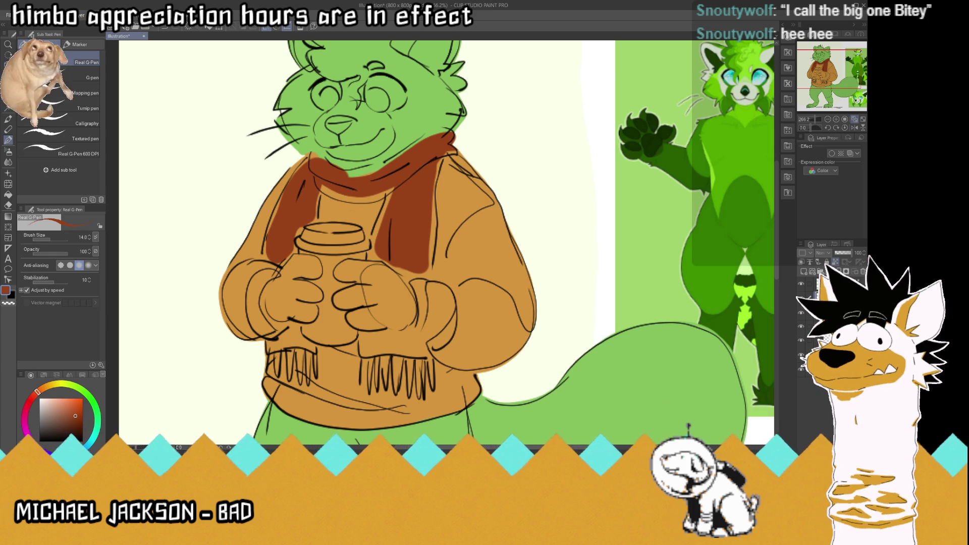
left_click_drag(276, 346, 295, 330)
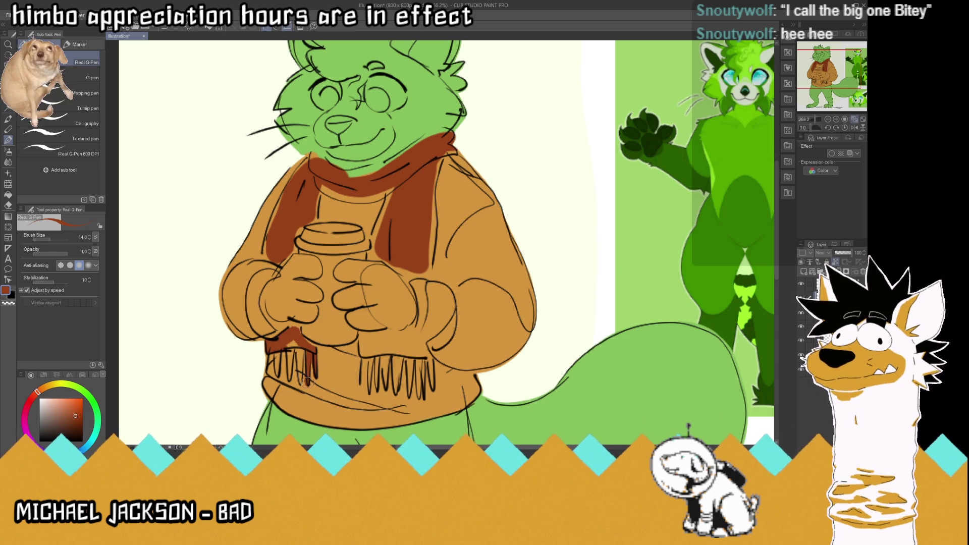
mouse_move(297, 365)
left_mouse_down()
mouse_move(291, 339)
mouse_move(277, 374)
left_mouse_up()
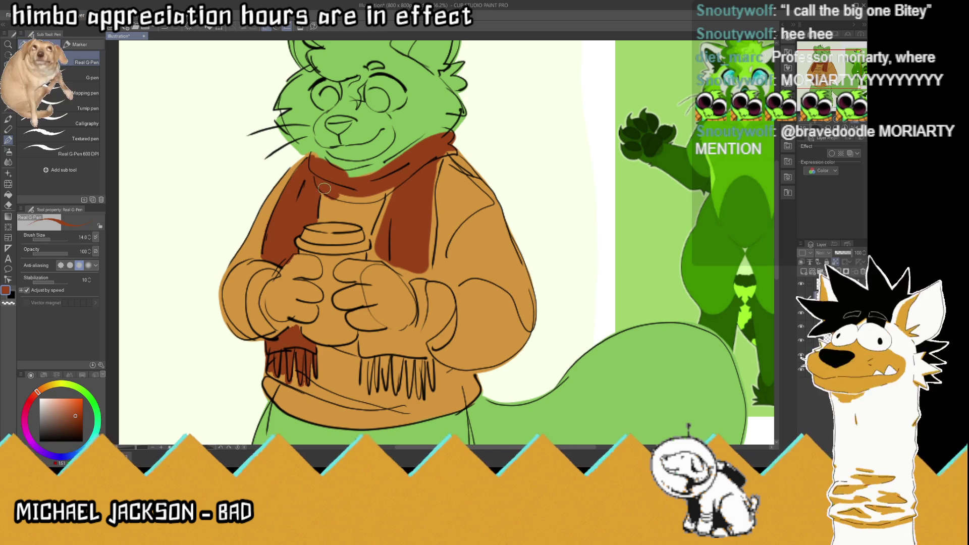
left_click_drag(320, 184, 394, 187)
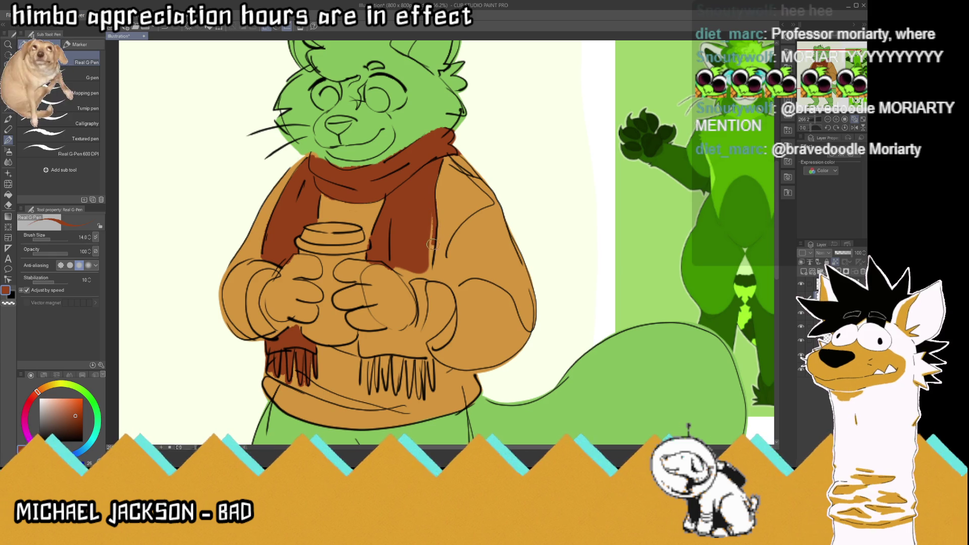
left_click_drag(414, 283, 407, 272)
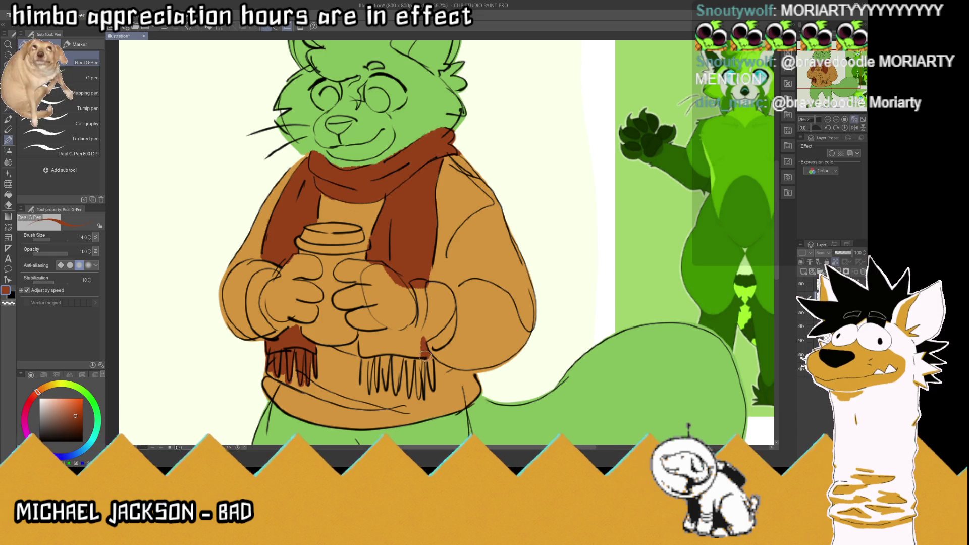
left_click_drag(425, 354, 433, 390)
Step: Draw dark fringe lines on the scarf's right end and touch up orange above it
mouse_move(421, 345)
left_mouse_down()
mouse_move(417, 397)
mouse_move(409, 377)
mouse_move(397, 396)
left_mouse_up()
left_click_drag(391, 344, 390, 395)
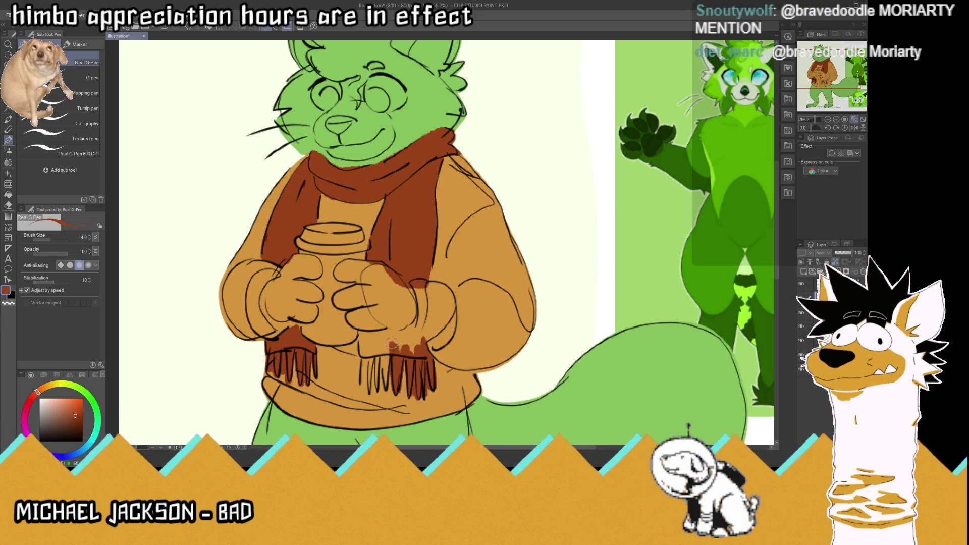
left_click_drag(390, 347, 386, 393)
mouse_move(382, 343)
left_mouse_down()
mouse_move(383, 371)
mouse_move(371, 390)
left_mouse_up()
left_click_drag(367, 347, 362, 397)
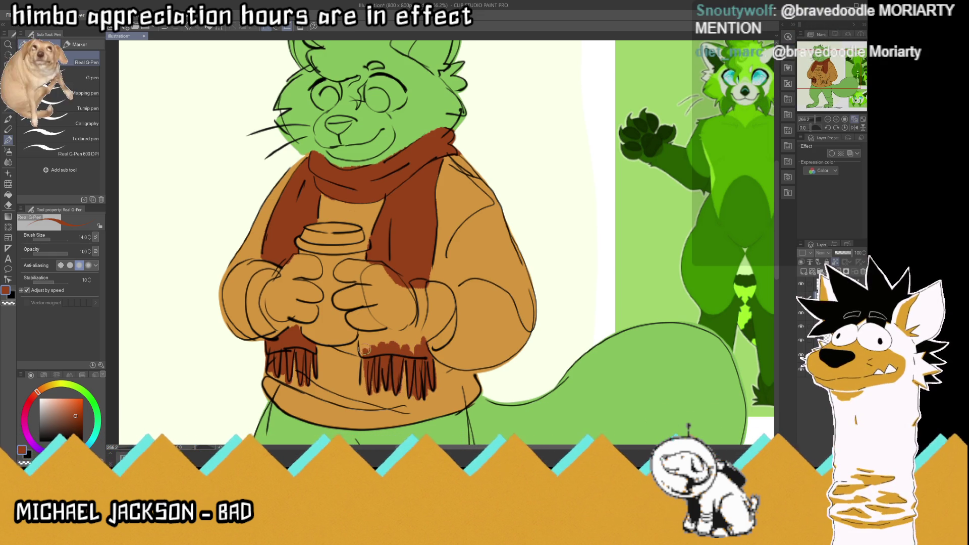
left_click_drag(361, 335, 419, 331)
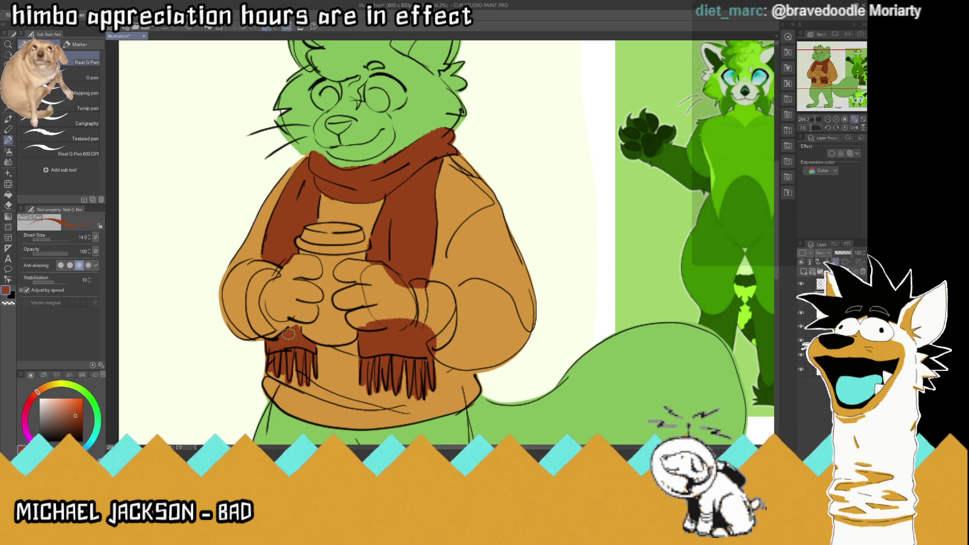
scroll(301, 337, "down", 5)
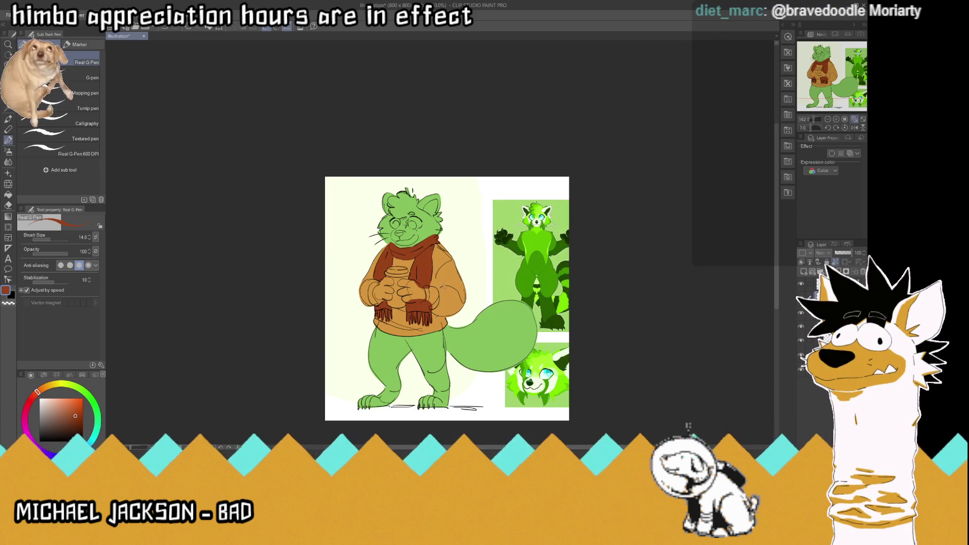
scroll(409, 288, "up", 2)
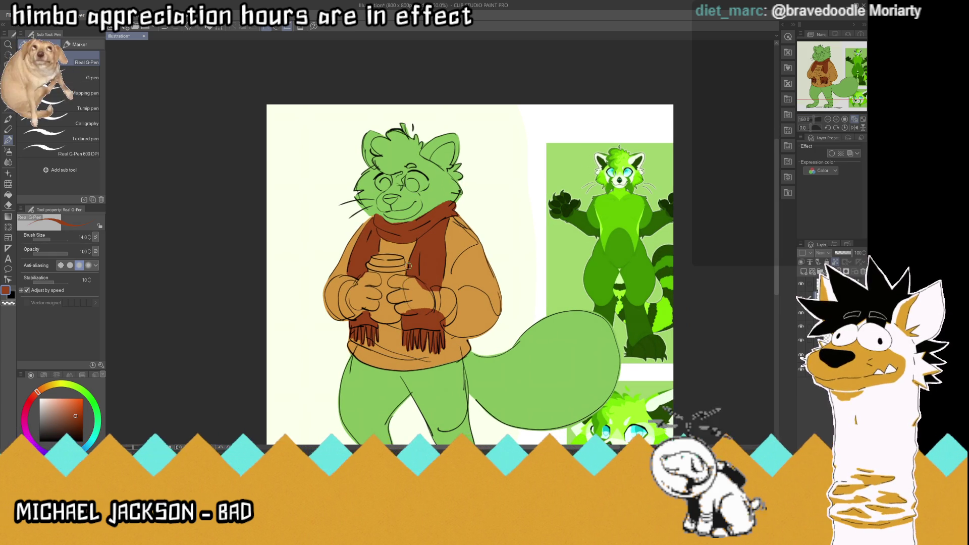
scroll(408, 275, "down", 1)
scroll(408, 275, "down", 2)
scroll(429, 319, "up", 1)
scroll(429, 318, "up", 1)
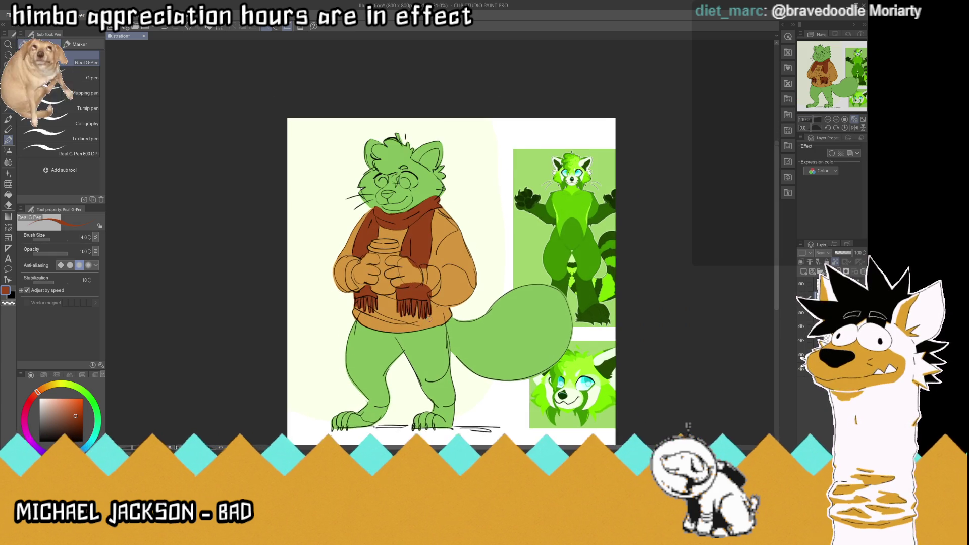
scroll(428, 318, "up", 1)
Step: Eyedrop the green fur and flood-fill the neck gap under the chin and the sweater-hem gap
key("i")
left_click(368, 351)
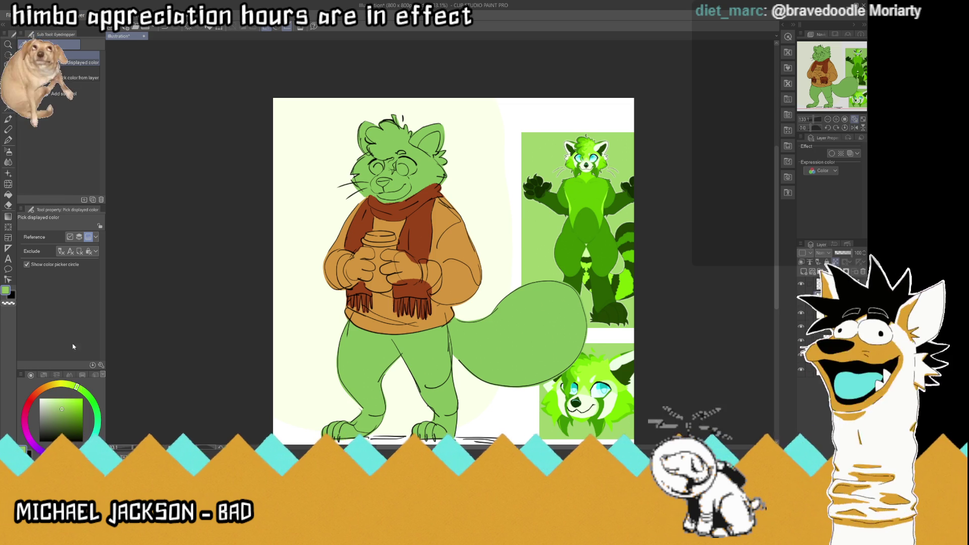
key("g")
left_click(404, 196)
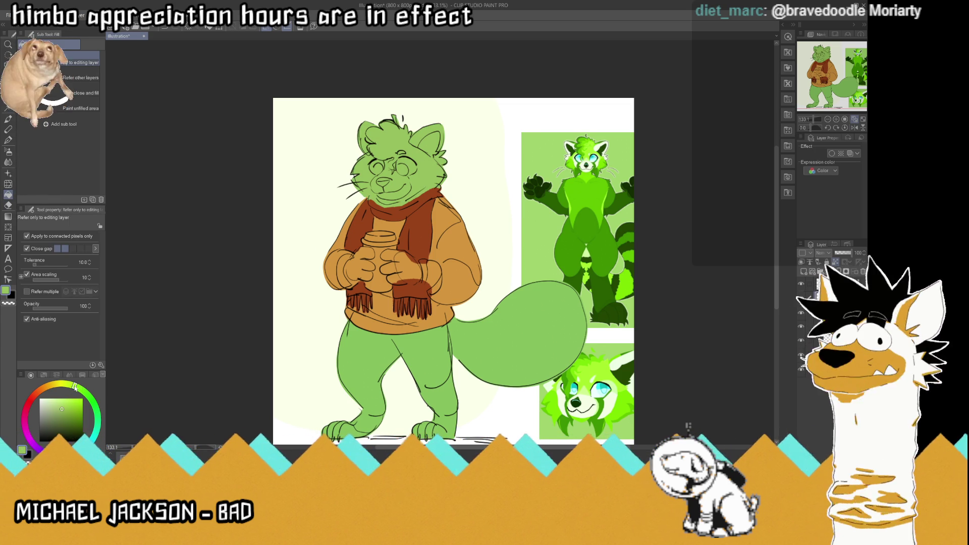
left_click(434, 381)
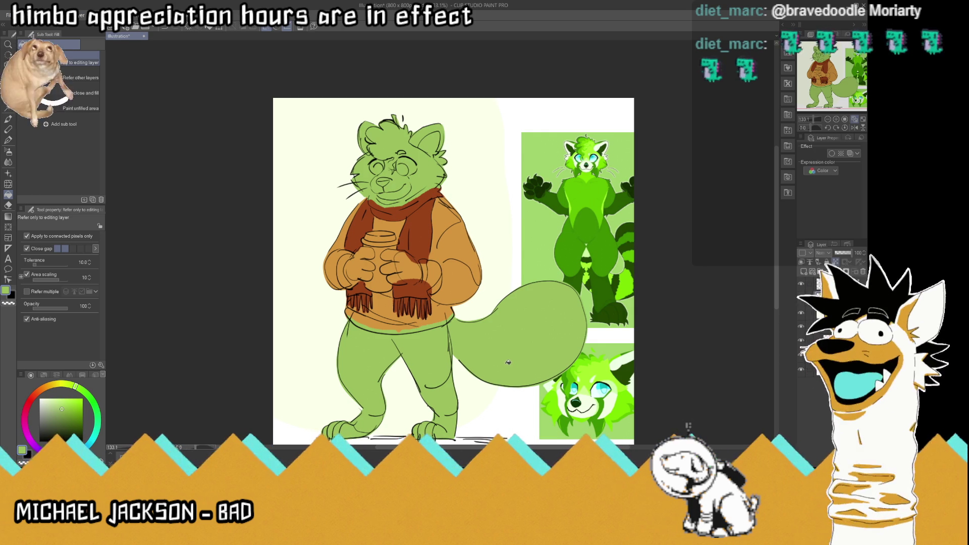
scroll(455, 341, "up", 2)
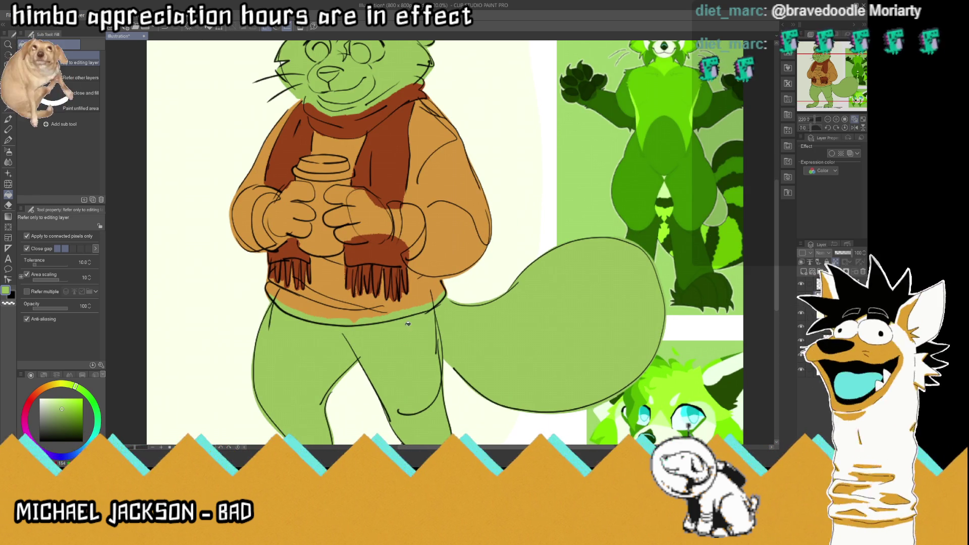
Step: Eyedrop the sweater orange and paint the bottom hem and the patch beside the right hand
key("i")
scroll(319, 265, "up", 2)
left_click(318, 265)
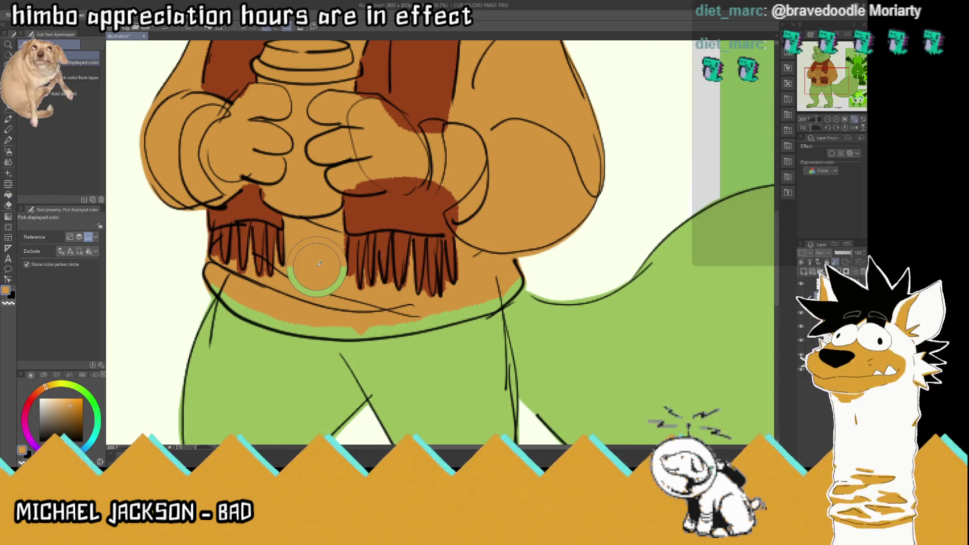
key("p")
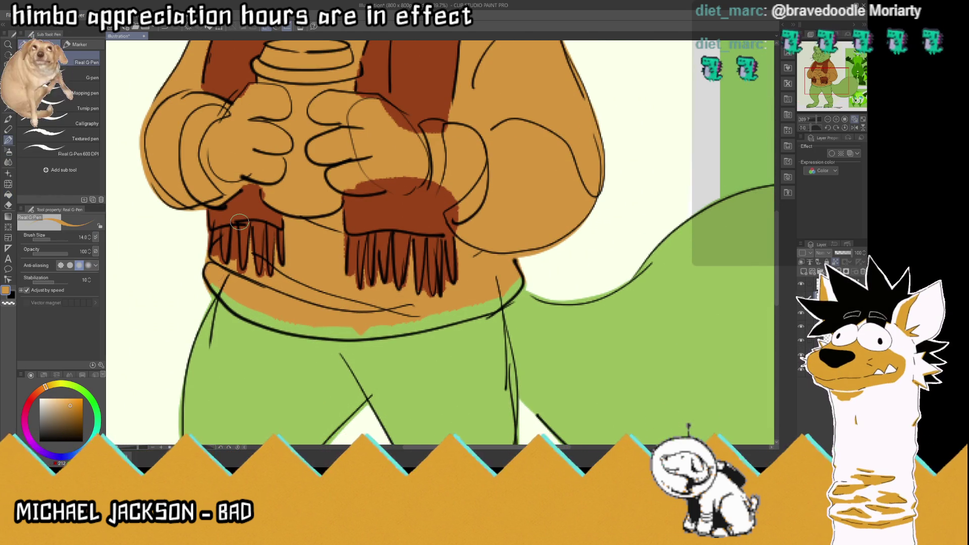
mouse_move(223, 303)
left_mouse_down()
mouse_move(316, 330)
mouse_move(371, 330)
mouse_move(511, 292)
left_mouse_up()
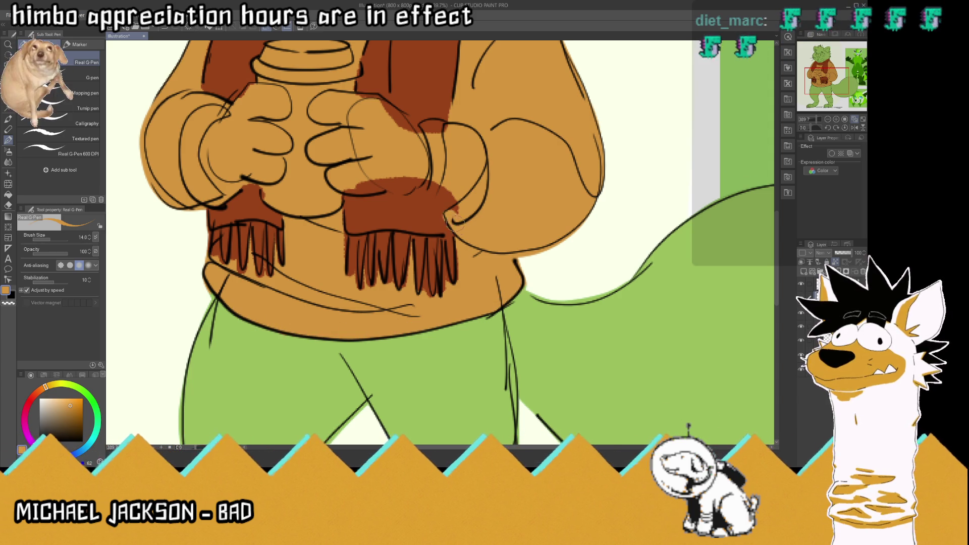
left_click_drag(455, 221, 446, 190)
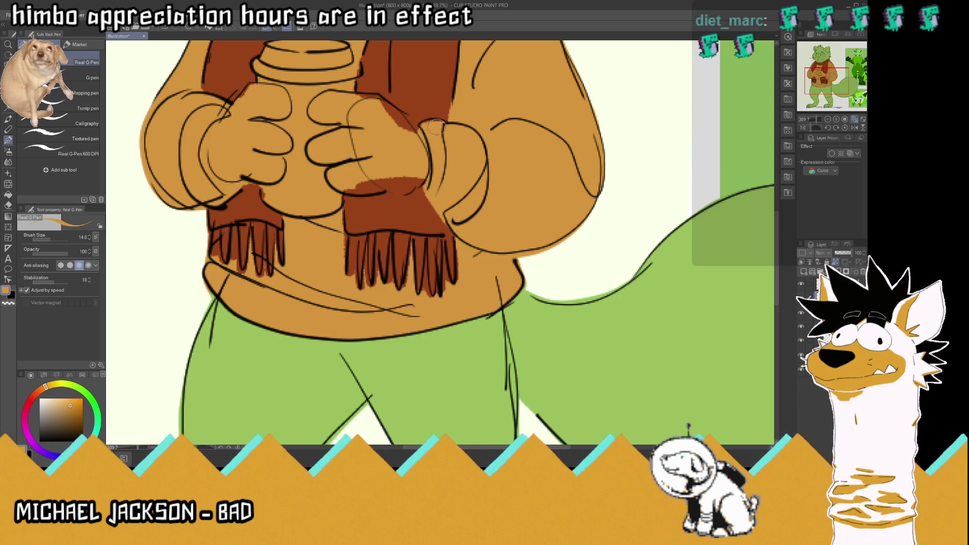
scroll(462, 171, "down", 2)
scroll(461, 172, "down", 2)
scroll(461, 172, "down", 2)
scroll(457, 126, "up", 5)
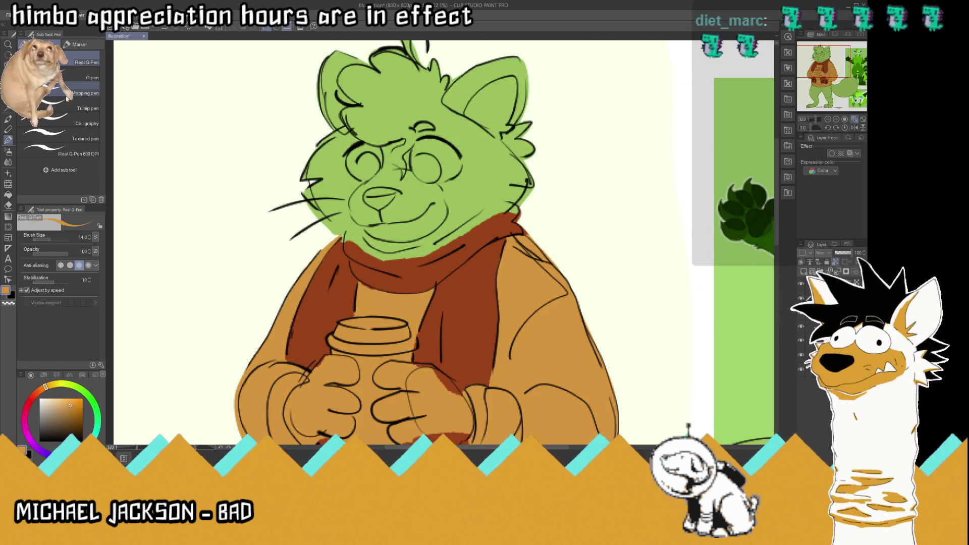
Step: Sample the scarf brown, return to the pen and add a white highlight inside the ear
key("alt")
left_click(327, 303)
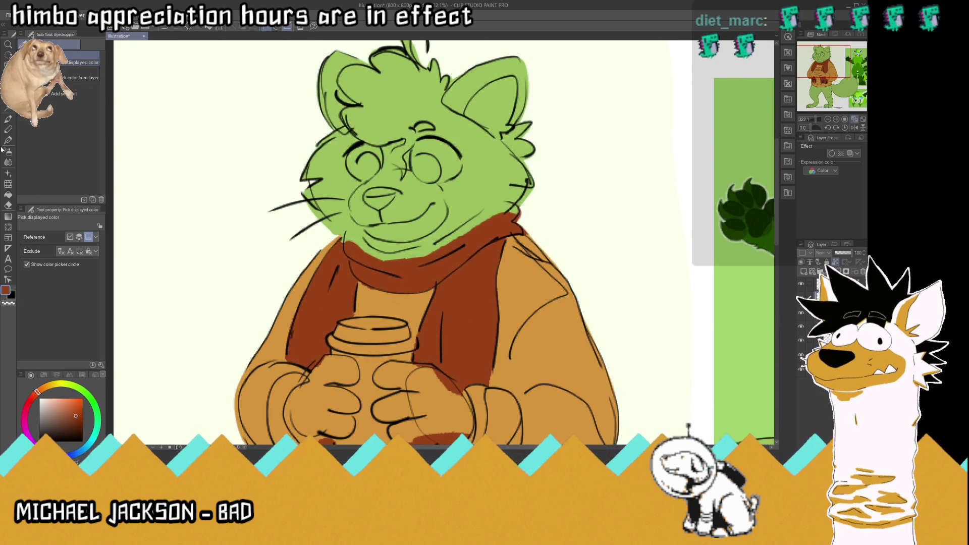
left_click(10, 140)
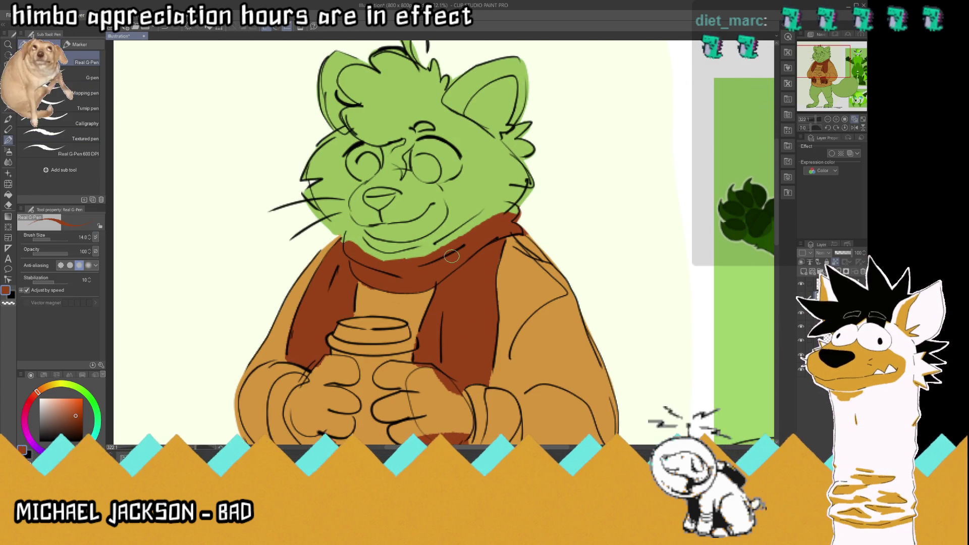
scroll(452, 257, "down", 2)
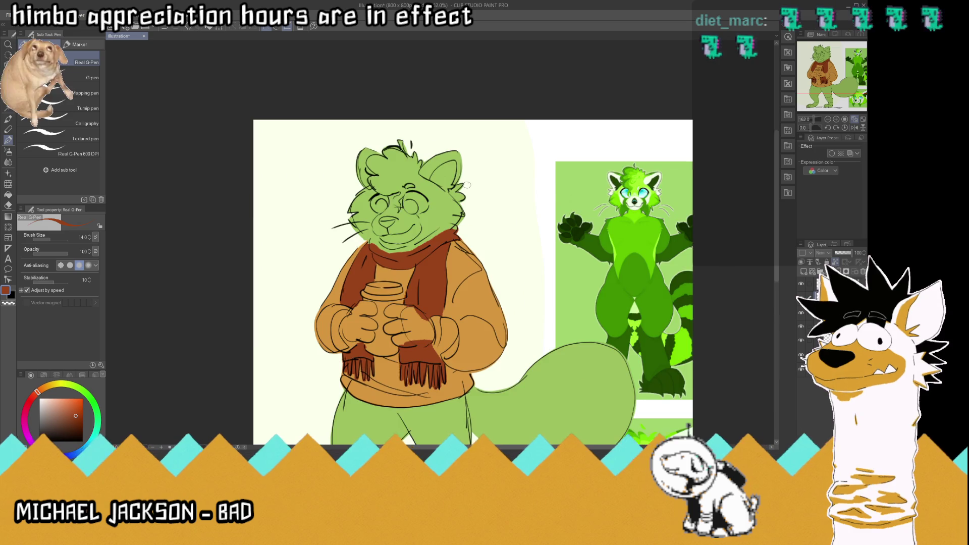
scroll(468, 185, "down", 2)
scroll(495, 179, "up", 1)
scroll(501, 190, "up", 1)
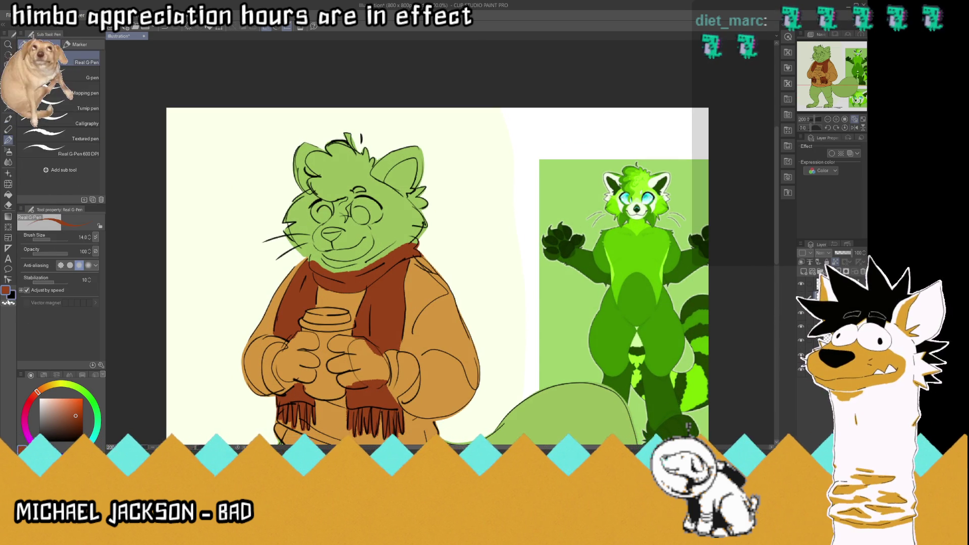
scroll(543, 213, "up", 1)
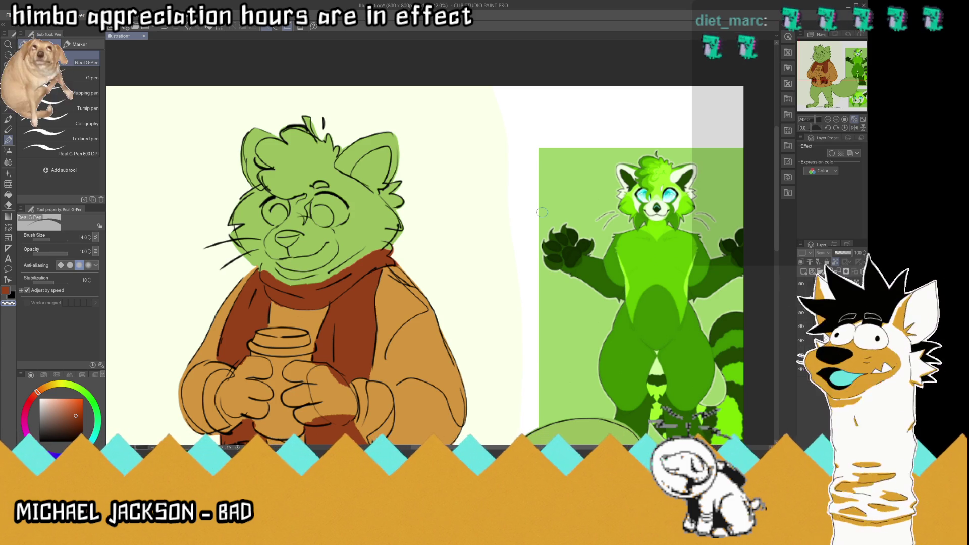
mouse_move(355, 155)
left_mouse_down()
mouse_move(388, 141)
mouse_move(341, 167)
left_mouse_up()
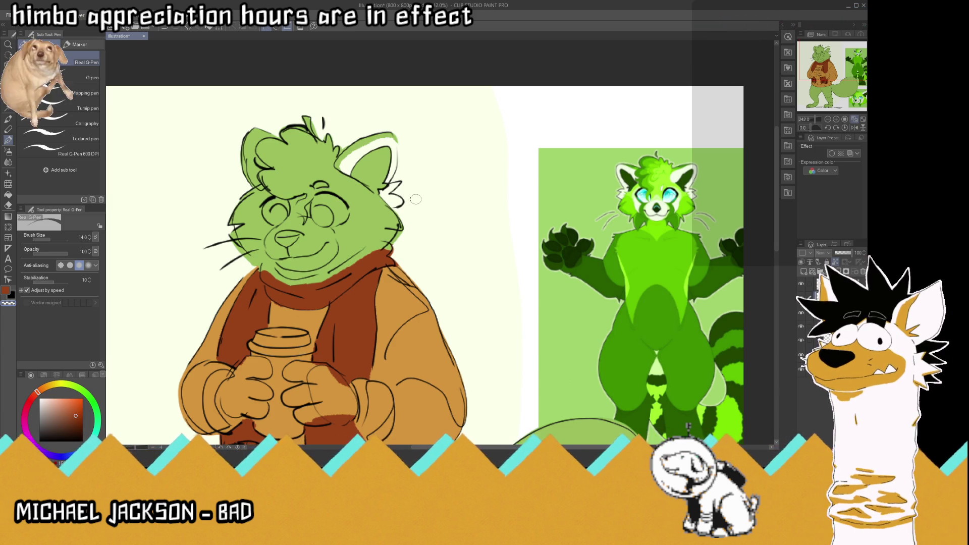
scroll(416, 199, "down", 1)
scroll(415, 199, "down", 3)
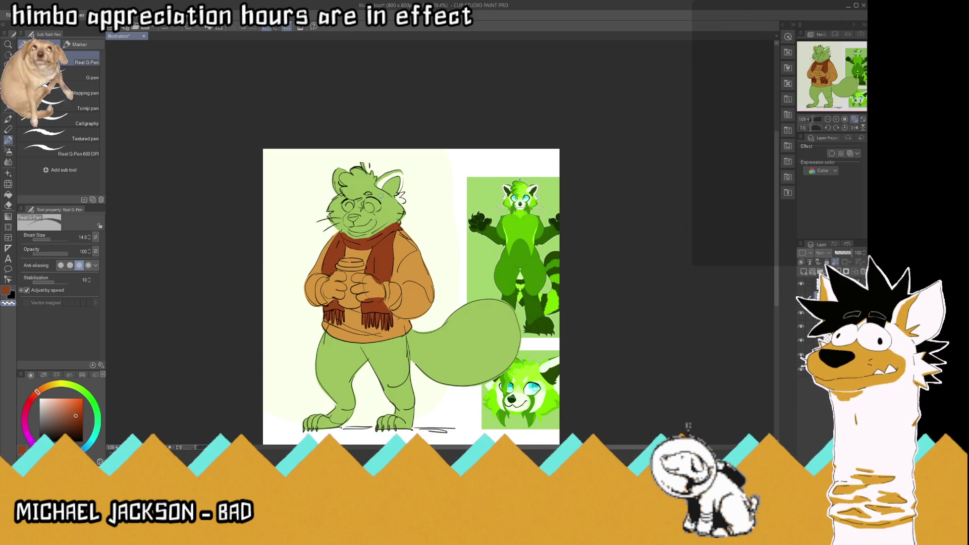
scroll(390, 152, "up", 2)
scroll(390, 151, "up", 1)
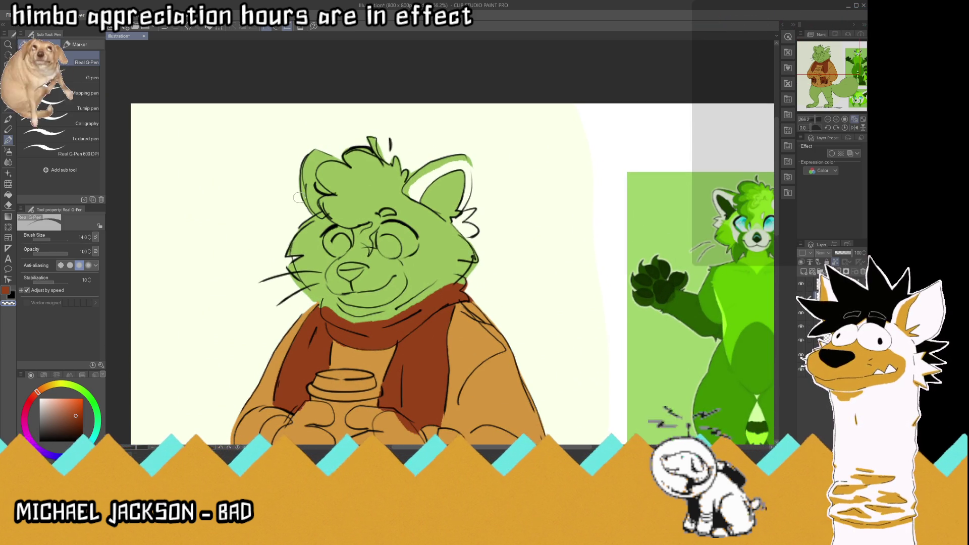
Step: Draw a white edge along the head's left side and erase stray hair sketch lines with transparent colour
left_click_drag(308, 211, 306, 156)
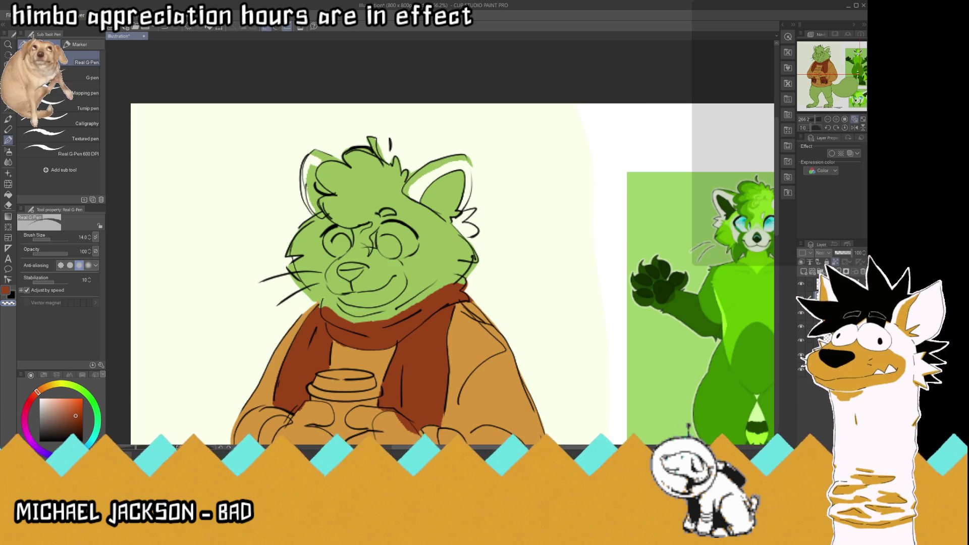
key("x")
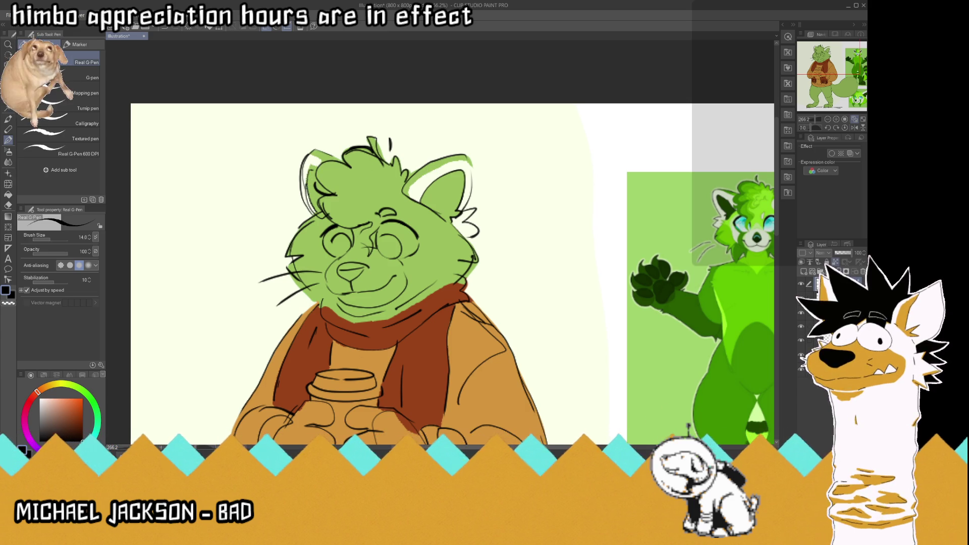
key("x")
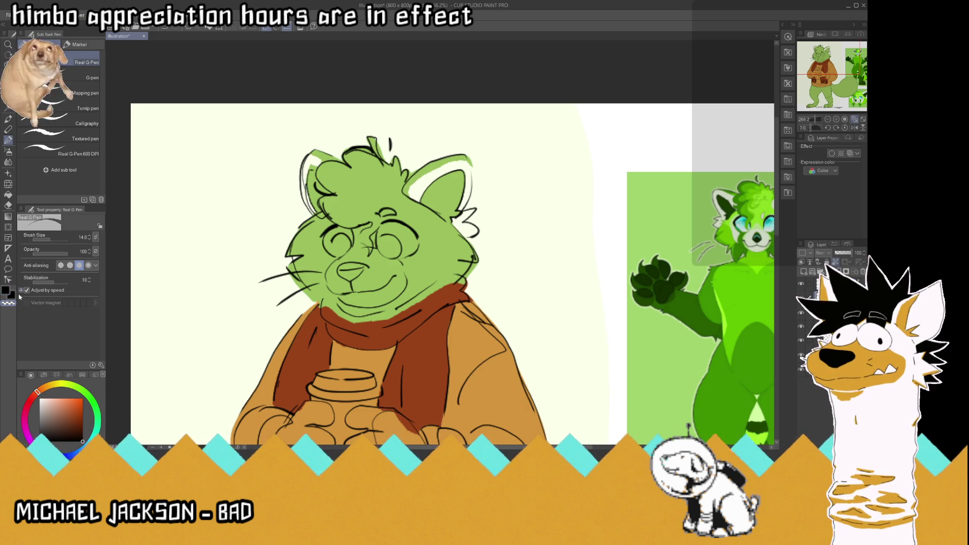
mouse_move(305, 162)
left_mouse_down()
mouse_move(319, 173)
mouse_move(307, 186)
mouse_move(318, 218)
left_mouse_up()
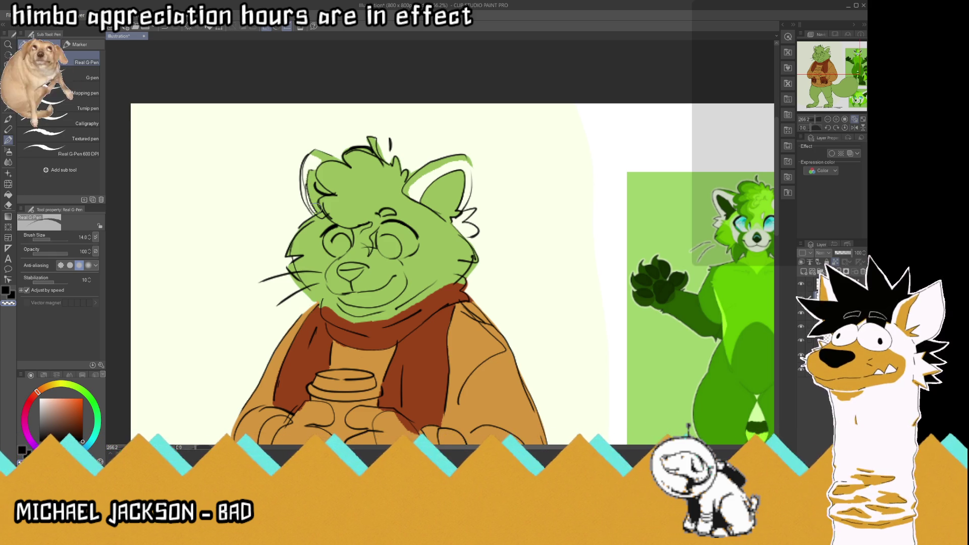
Step: Fill the whites of the eyes, undo a stray mark and eyedrop the green fur from the face
mouse_move(327, 248)
left_mouse_down()
mouse_move(346, 229)
mouse_move(328, 238)
mouse_move(339, 225)
mouse_move(392, 229)
left_mouse_up()
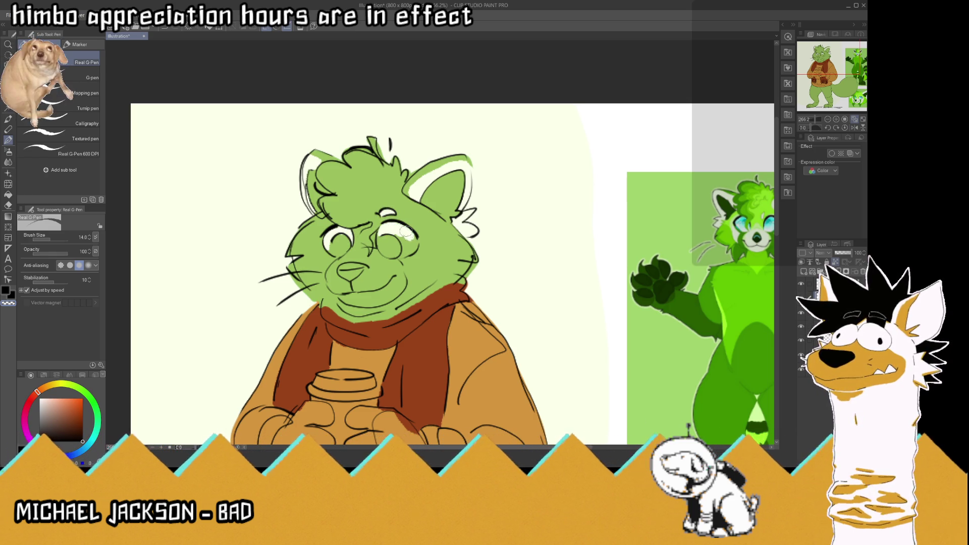
mouse_move(405, 248)
left_mouse_down()
mouse_move(416, 254)
mouse_move(406, 230)
left_mouse_up()
key("ctrl+z")
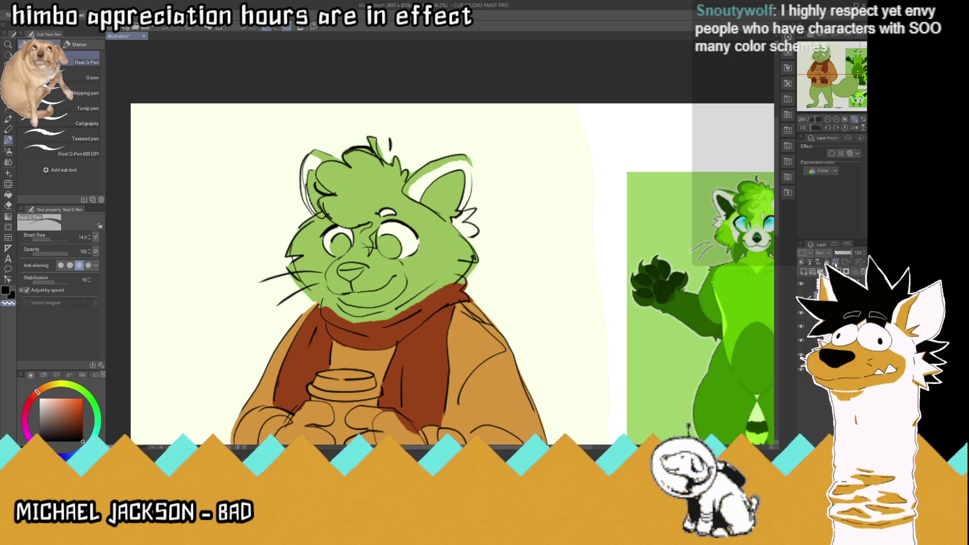
left_click(8, 141)
left_click(312, 252)
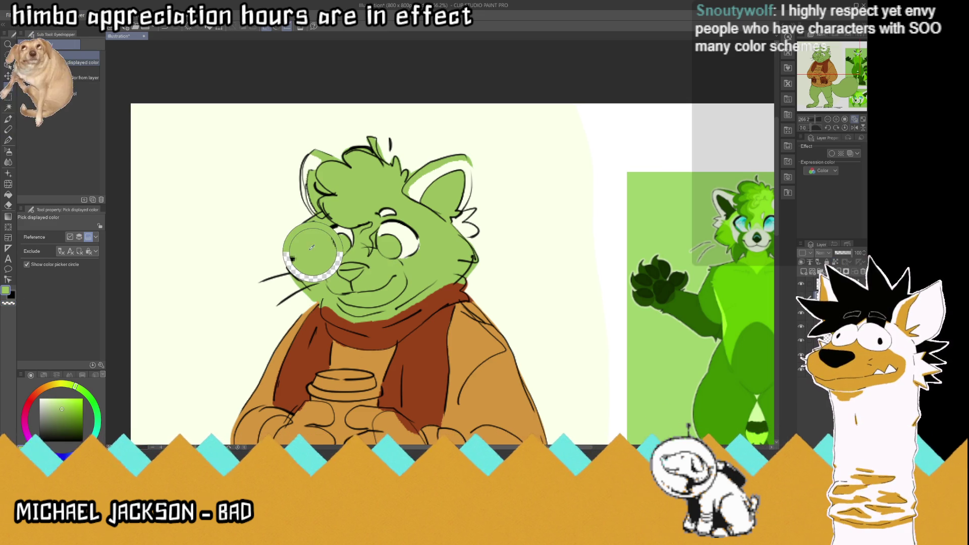
Step: Paint white fur markings on the cheek around the muzzle with the Real G-Pen
left_click(13, 140)
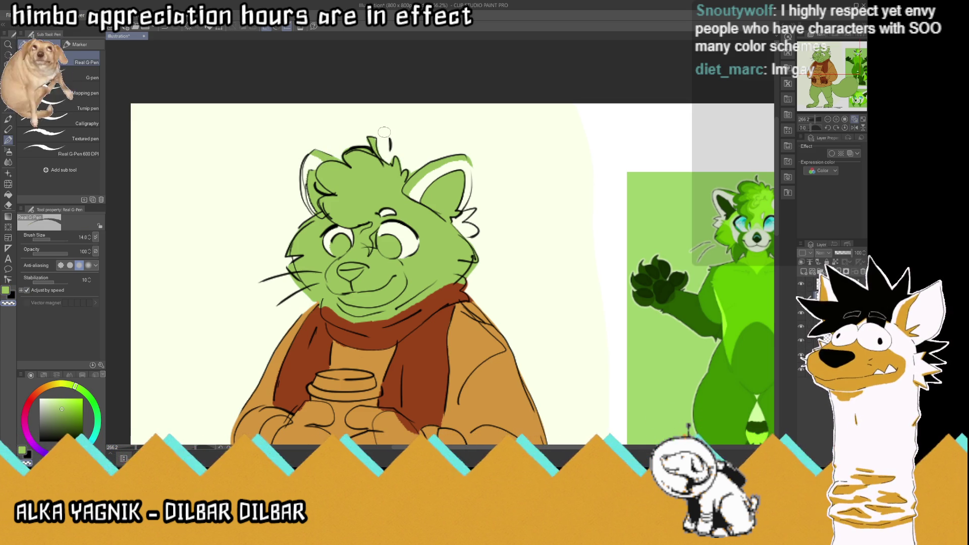
scroll(371, 128, "down", 3)
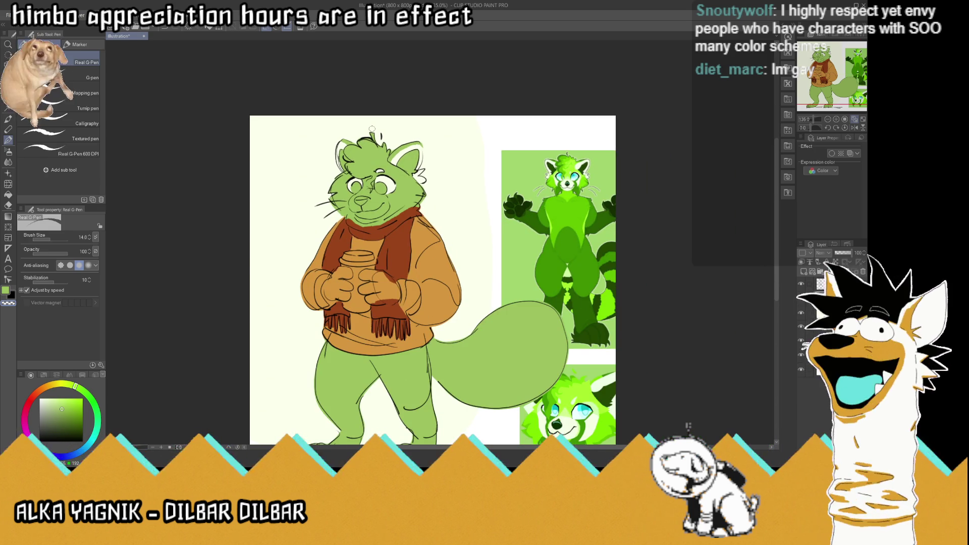
scroll(372, 128, "down", 1)
scroll(372, 128, "down", 1)
scroll(386, 171, "up", 2)
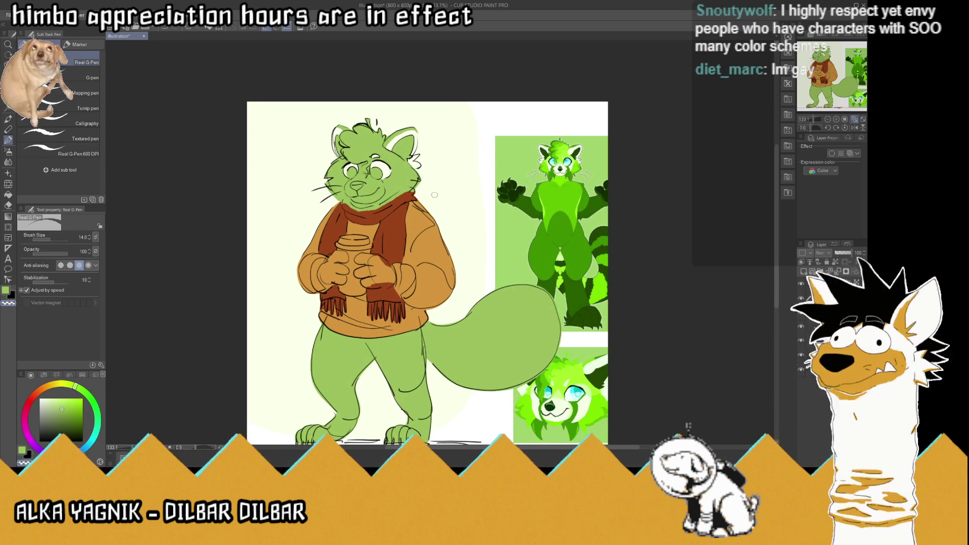
scroll(399, 242, "up", 2)
scroll(441, 208, "down", 1)
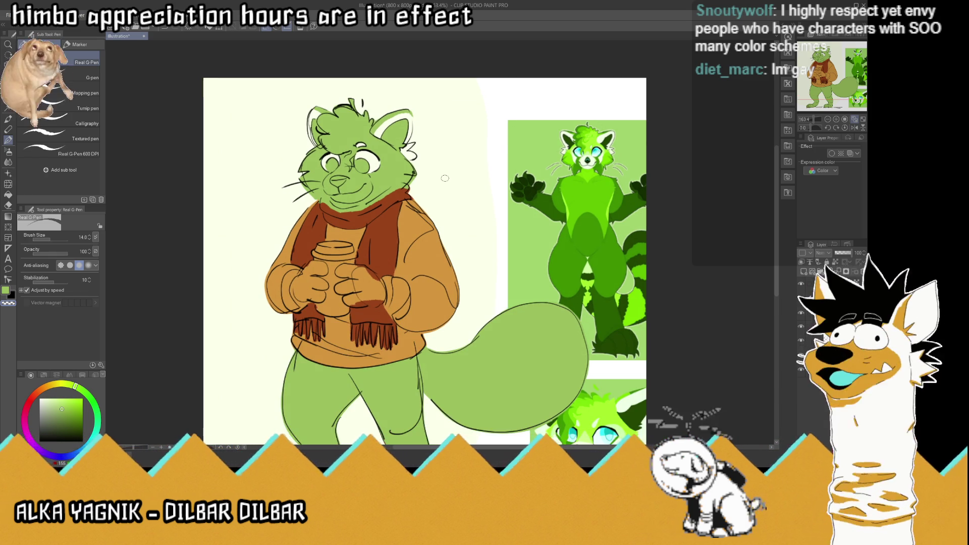
scroll(440, 207, "up", 2)
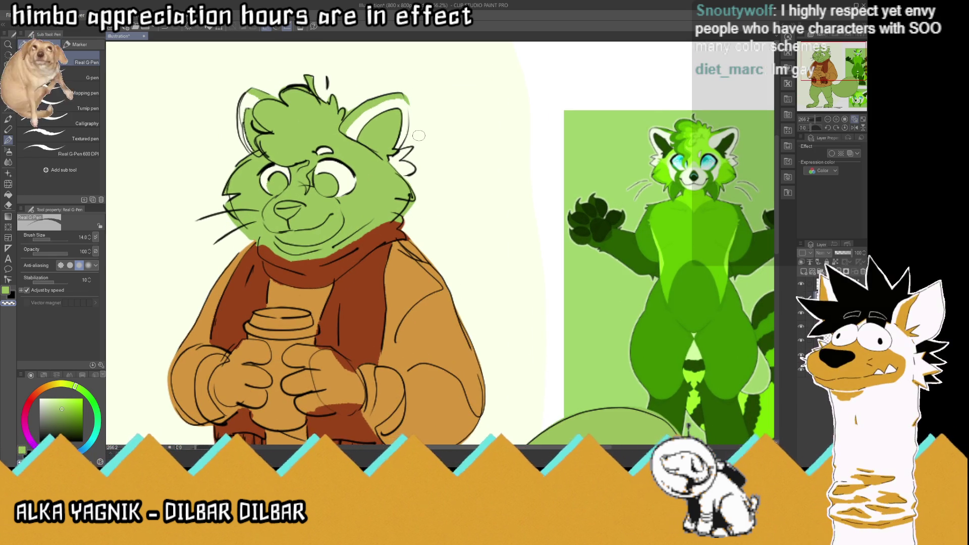
mouse_move(323, 205)
left_mouse_down()
mouse_move(336, 225)
mouse_move(317, 237)
mouse_move(334, 219)
mouse_move(321, 216)
mouse_move(323, 206)
mouse_move(322, 215)
mouse_move(308, 200)
mouse_move(336, 228)
mouse_move(288, 232)
mouse_move(270, 217)
left_mouse_up()
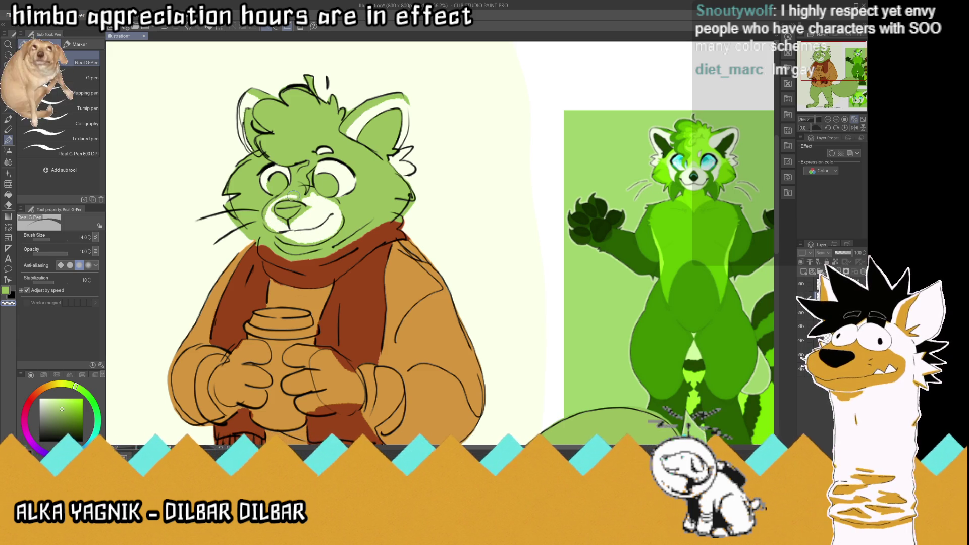
scroll(296, 194, "up", 1)
scroll(310, 175, "up", 1)
scroll(328, 152, "up", 1)
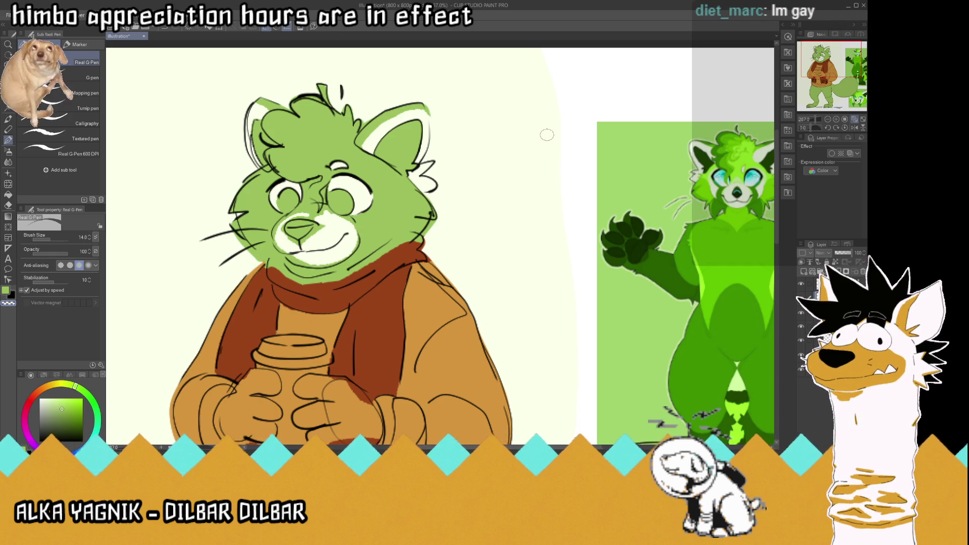
key("i")
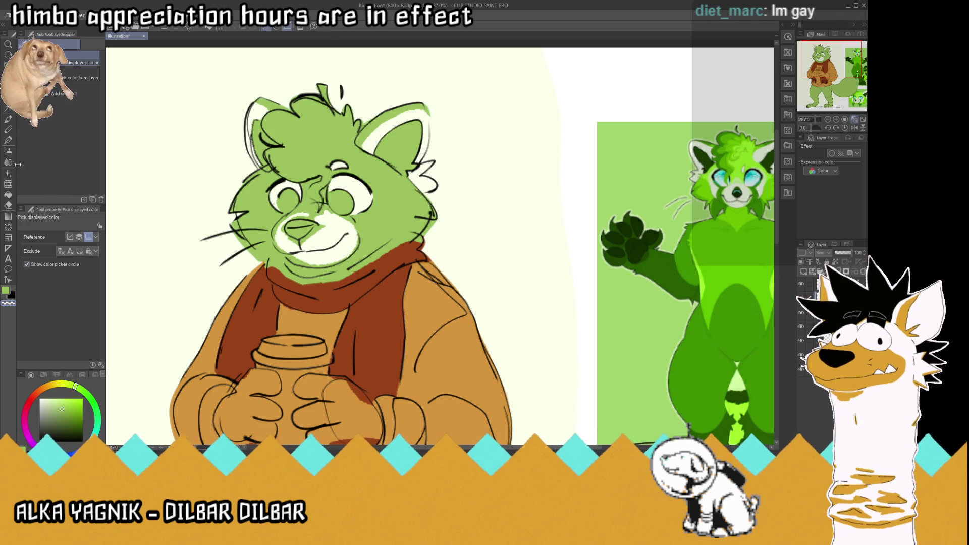
Step: Paint white patches on the right and left cheeks beneath the eyes
left_click(11, 140)
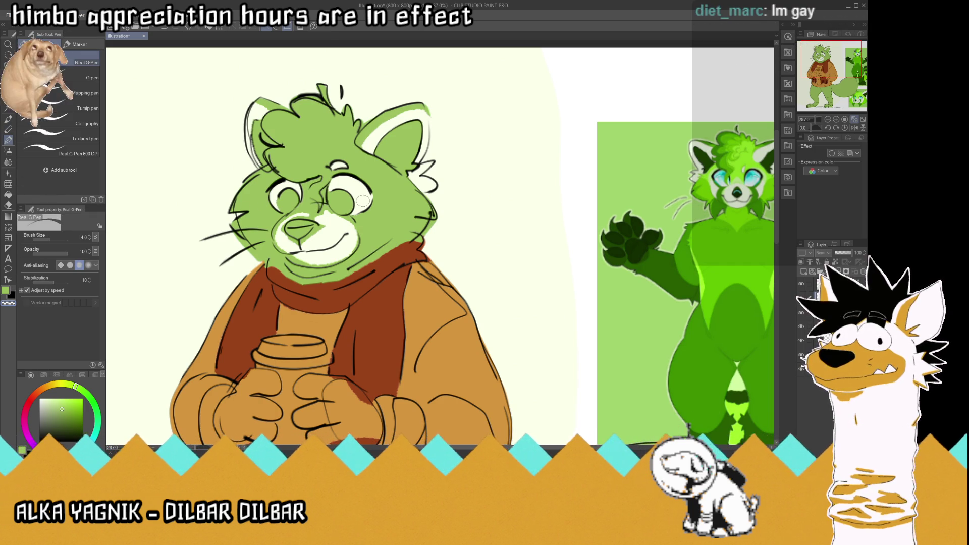
left_click_drag(382, 195, 369, 222)
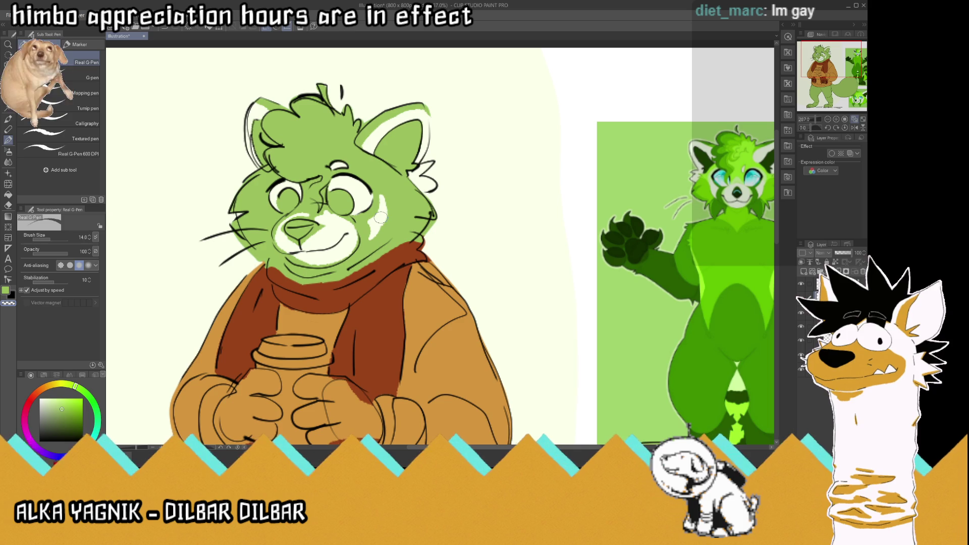
left_click_drag(267, 203, 260, 226)
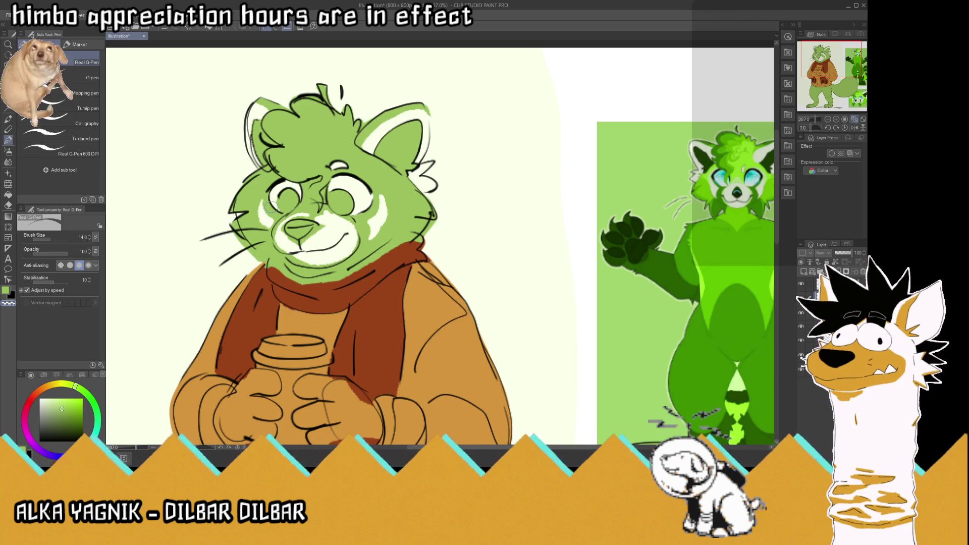
scroll(261, 207, "down", 2)
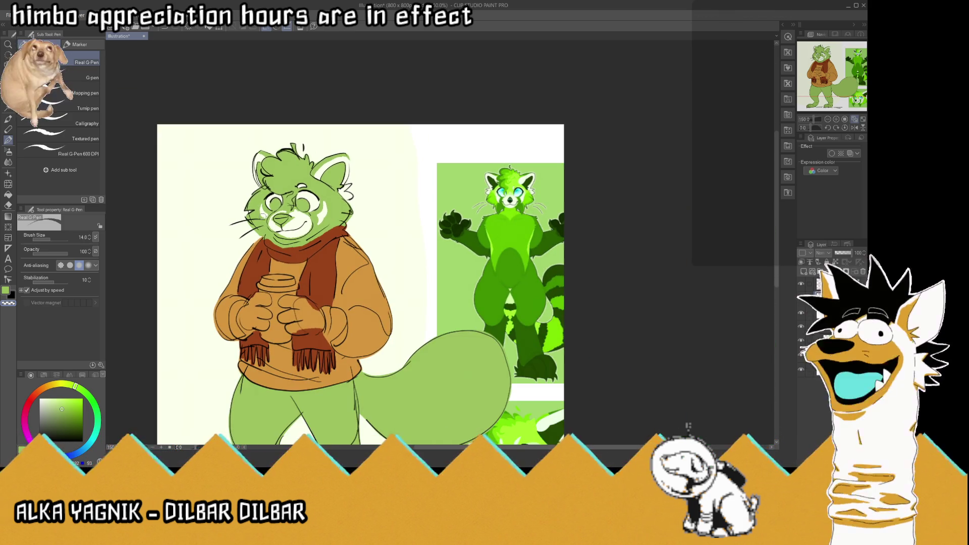
scroll(288, 205, "up", 2)
scroll(298, 203, "up", 1)
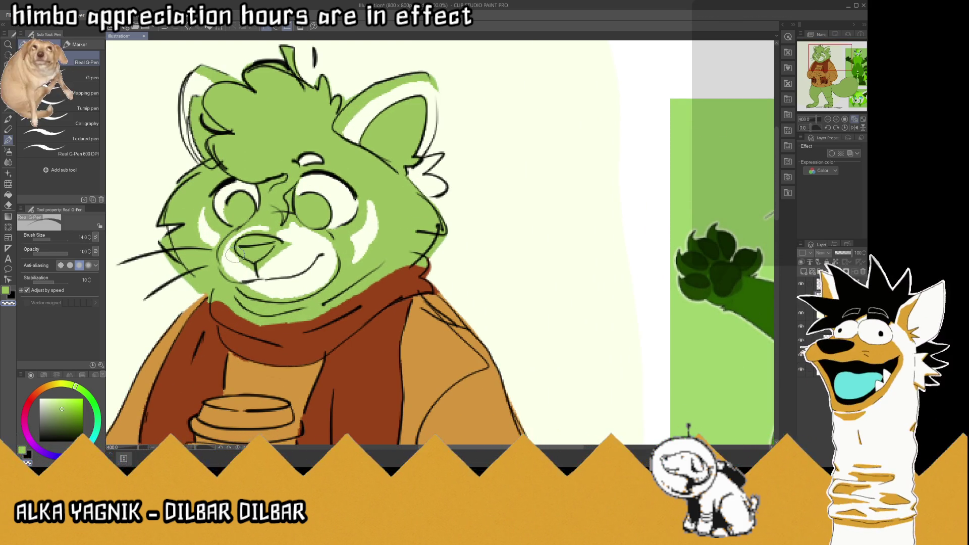
left_click_drag(256, 263, 301, 242)
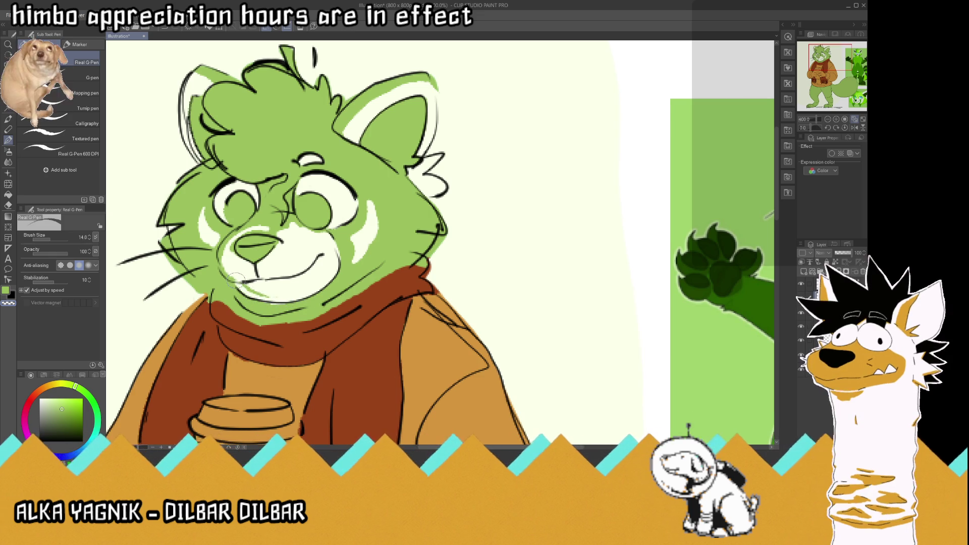
left_click_drag(222, 256, 235, 239)
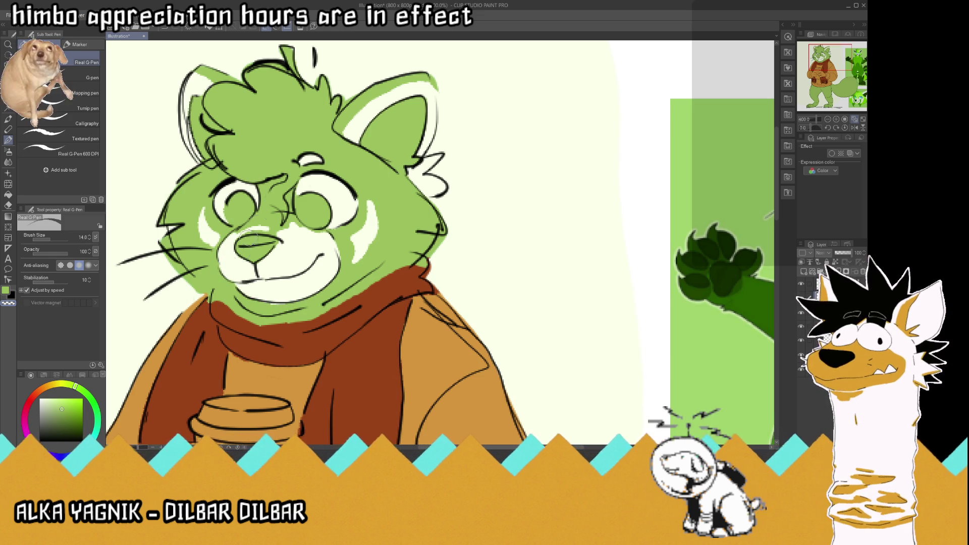
left_click_drag(239, 229, 290, 228)
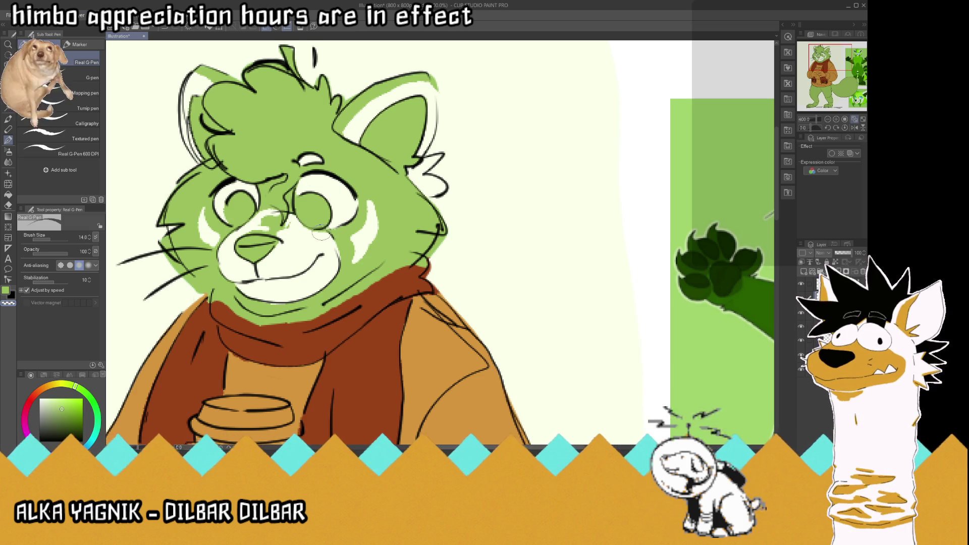
left_click_drag(299, 234, 272, 231)
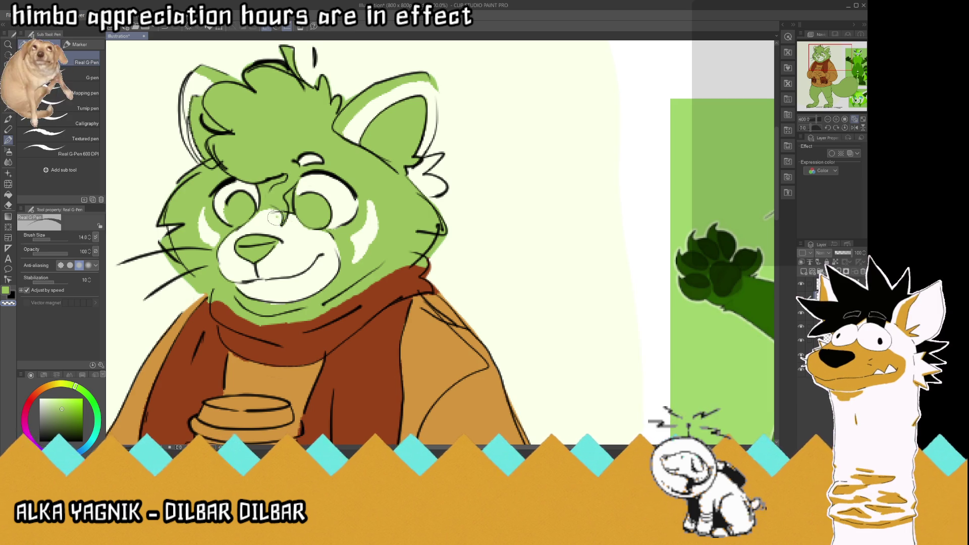
scroll(277, 221, "down", 2)
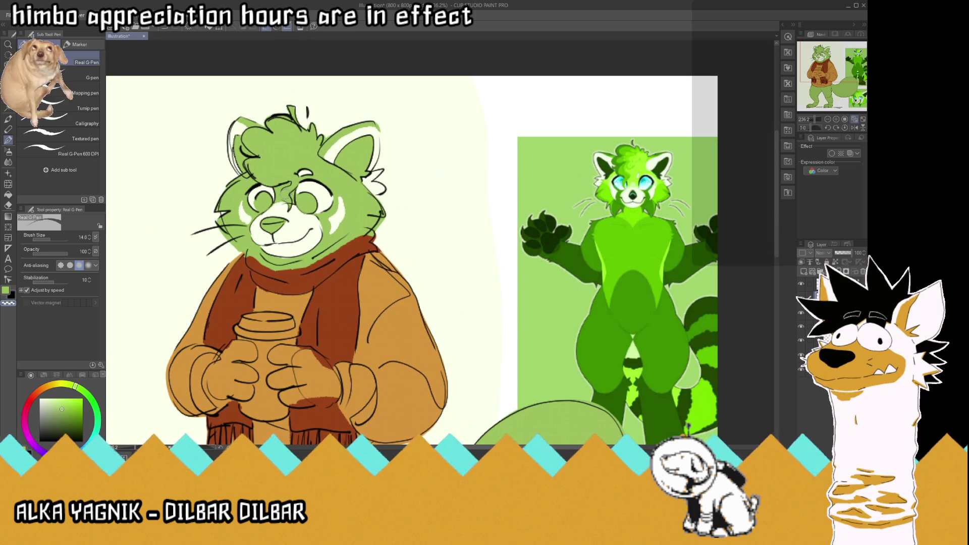
scroll(296, 175, "up", 2)
key("i")
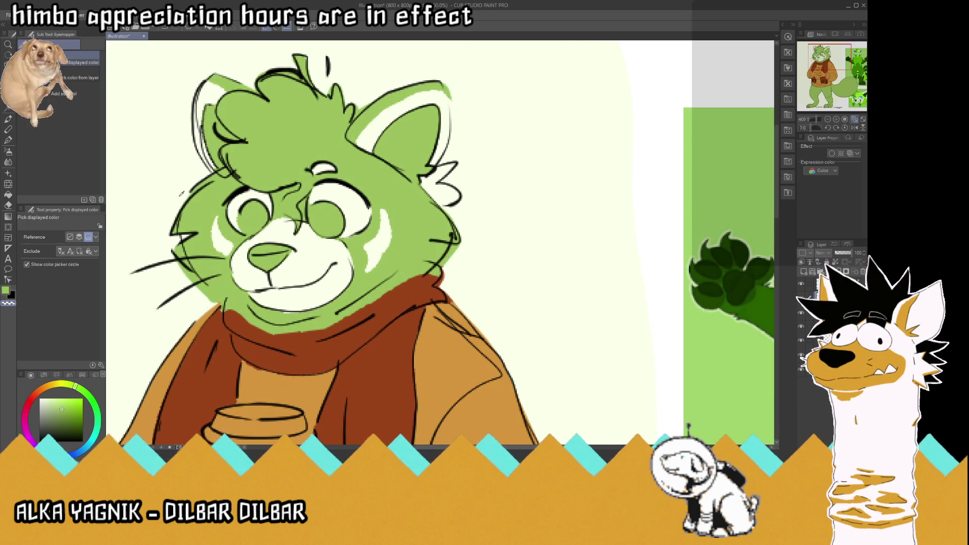
left_click(9, 140)
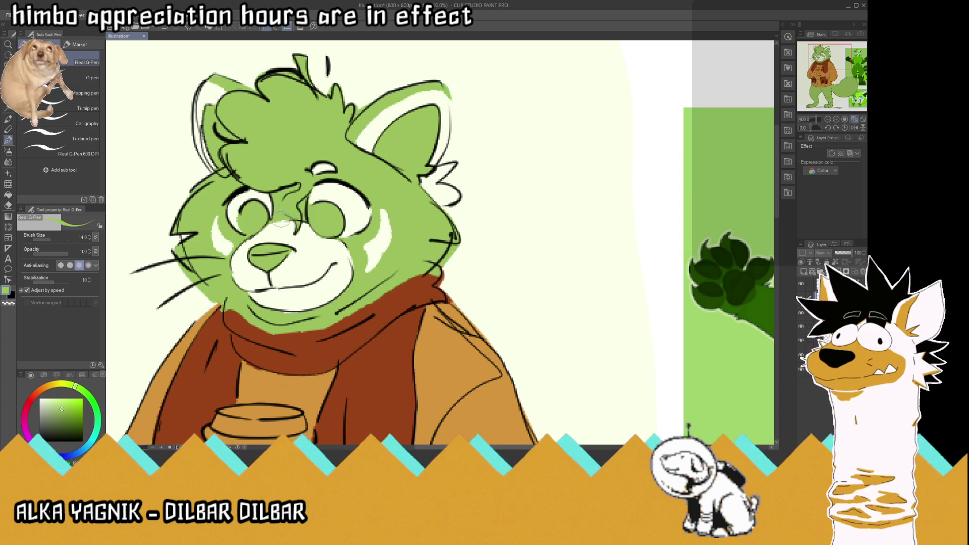
scroll(289, 210, "down", 3)
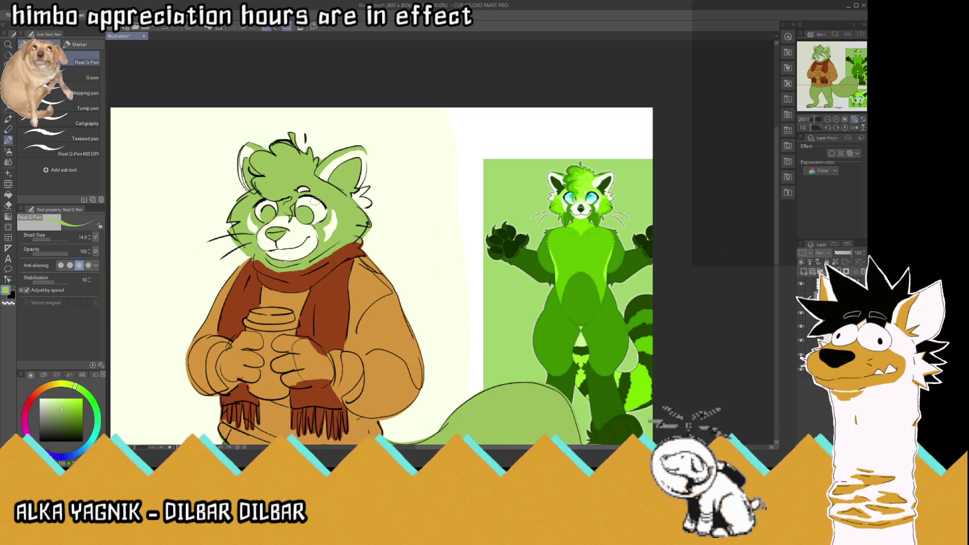
scroll(311, 199, "up", 2)
key("i")
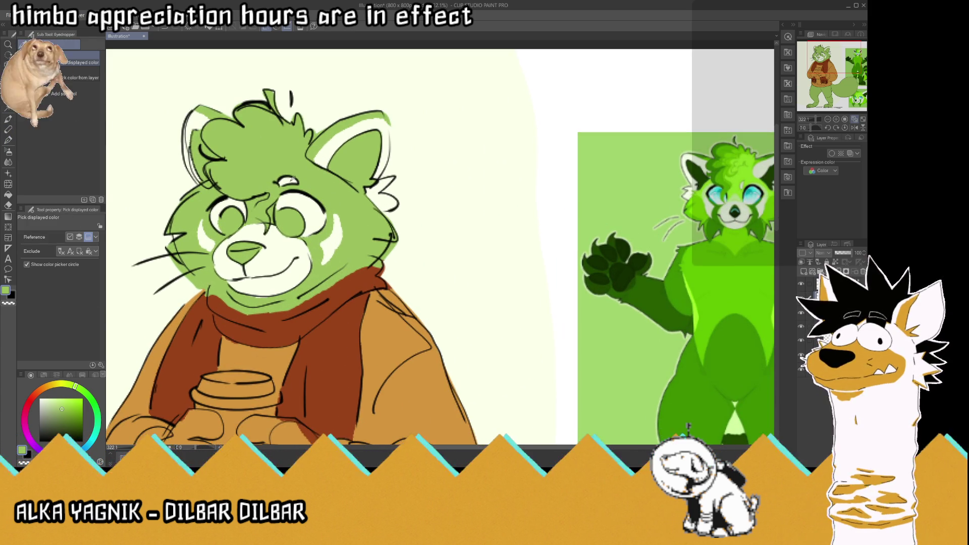
Step: Sample the cheek green and shade both cheeks darker, reaching down toward the chin and scarf
left_click(356, 223)
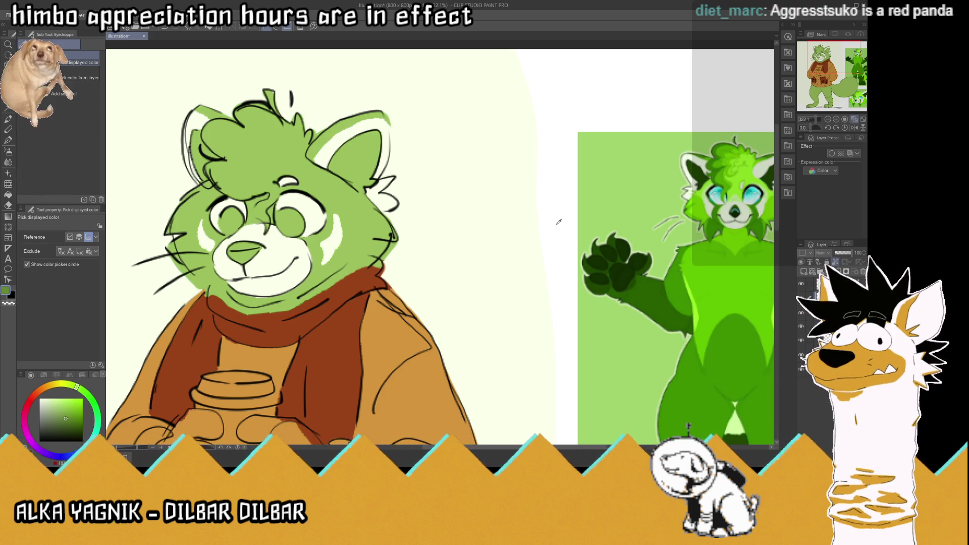
key("p")
mouse_move(301, 243)
left_mouse_down()
mouse_move(329, 254)
mouse_move(316, 253)
mouse_move(325, 272)
left_mouse_up()
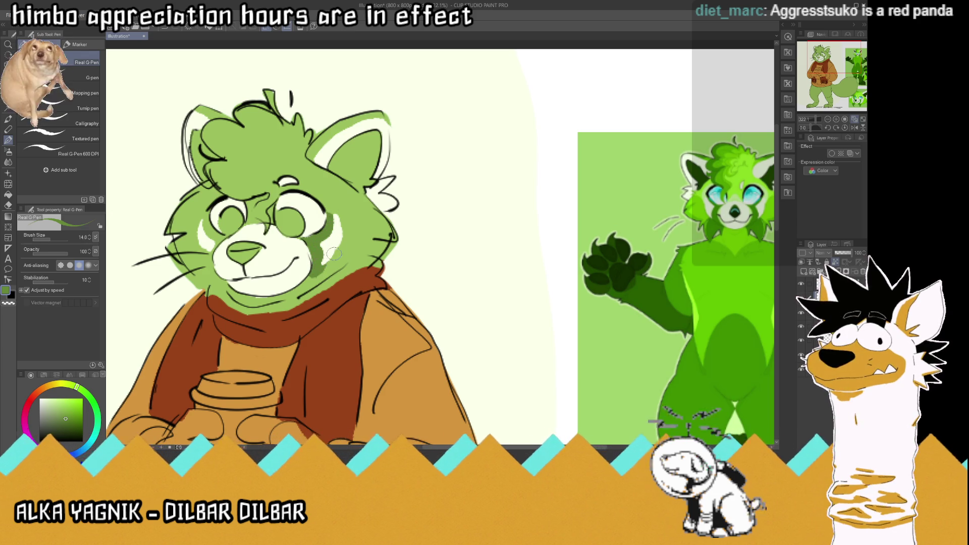
mouse_move(337, 259)
left_mouse_down()
mouse_move(316, 292)
mouse_move(319, 285)
left_mouse_up()
left_click_drag(245, 278, 233, 289)
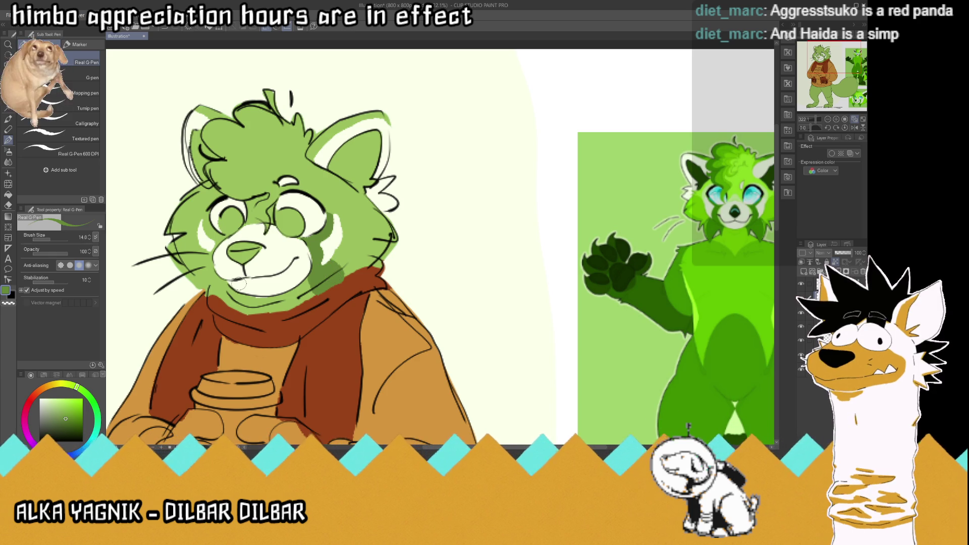
mouse_move(215, 237)
left_mouse_down()
mouse_move(215, 258)
mouse_move(205, 244)
mouse_move(213, 233)
left_mouse_up()
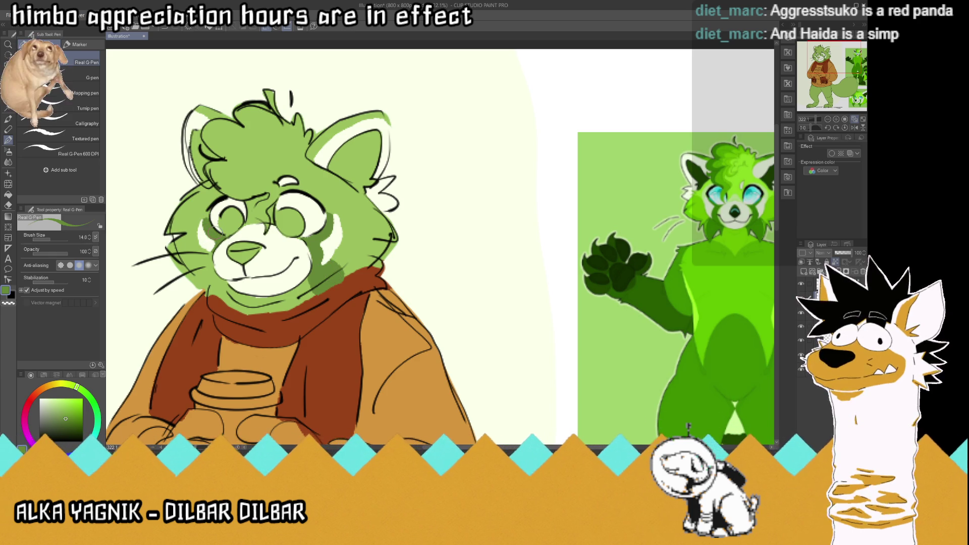
mouse_move(212, 241)
left_mouse_down()
mouse_move(200, 250)
mouse_move(209, 261)
mouse_move(201, 296)
left_mouse_up()
left_click_drag(225, 265, 218, 302)
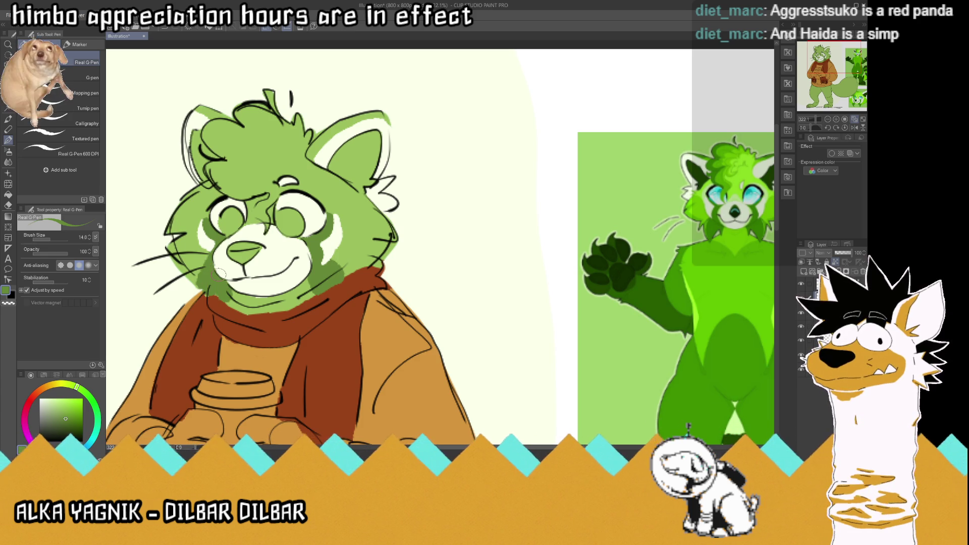
Step: Resample the face green, try the brush at about half opacity, then restore opacity to 100
key("i")
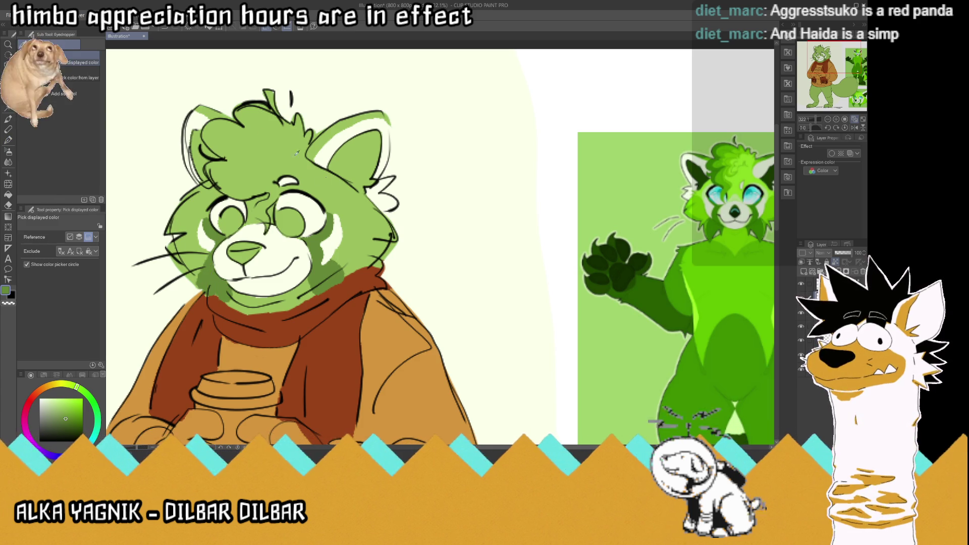
left_click(360, 227)
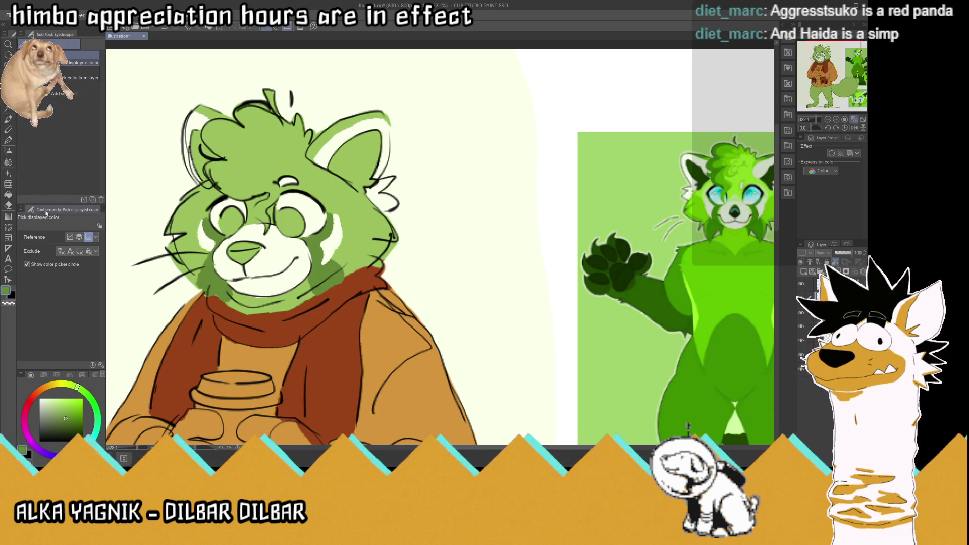
key("p")
left_click(51, 253)
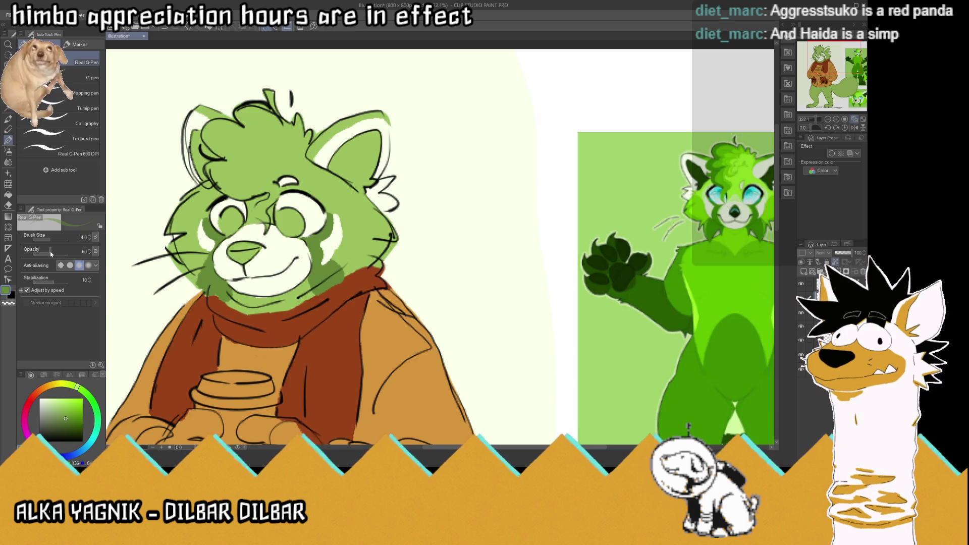
left_click_drag(355, 221, 383, 256)
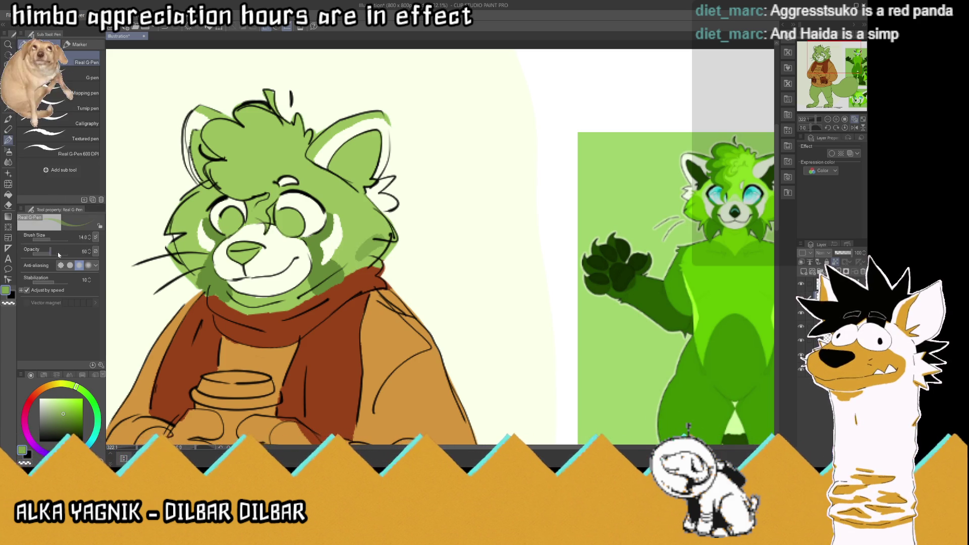
left_click_drag(59, 254, 113, 242)
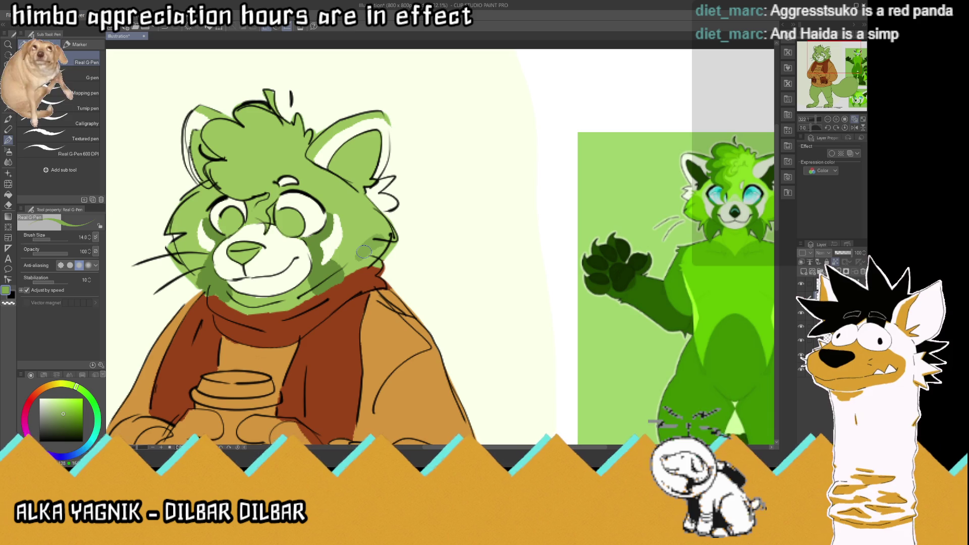
scroll(362, 196, "down", 1)
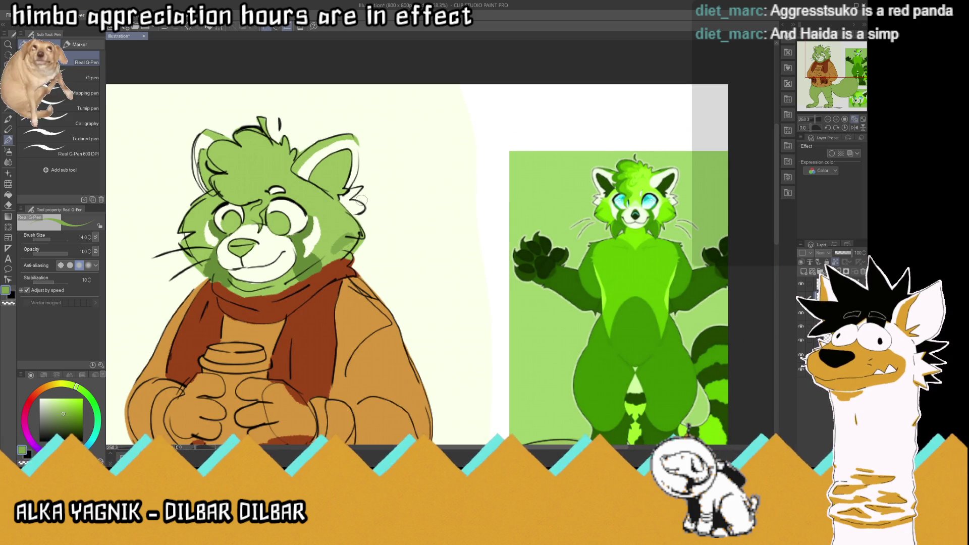
Step: Deepen the cheek shading, cover the light left-cheek patch, and add a small dark mark by the left eye
mouse_move(330, 222)
left_mouse_down()
mouse_move(317, 250)
mouse_move(343, 259)
mouse_move(361, 250)
left_mouse_up()
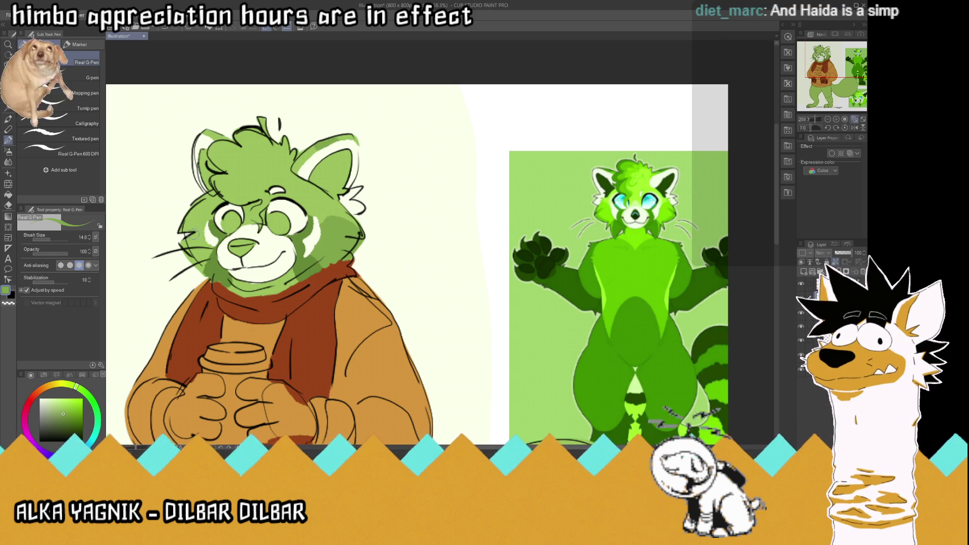
left_click_drag(199, 265, 206, 248)
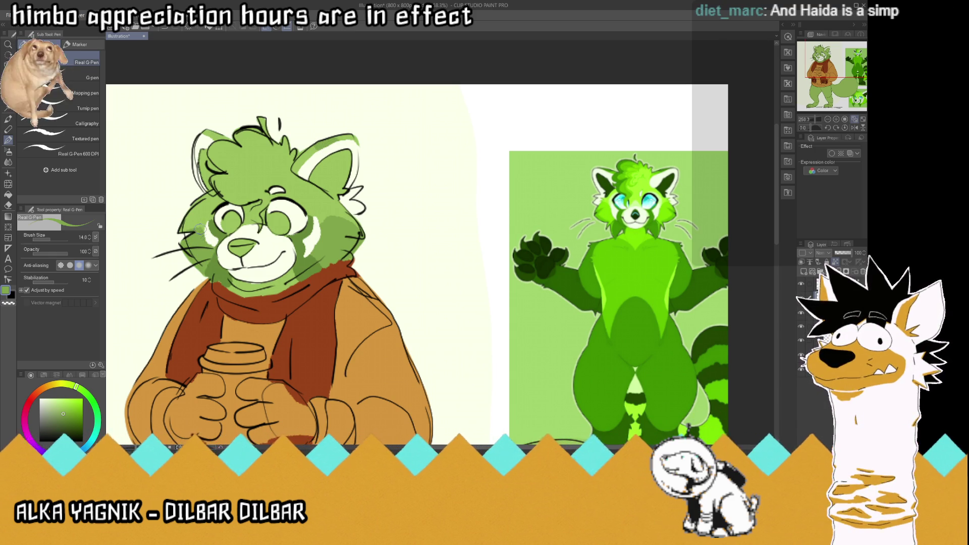
left_click_drag(199, 237, 190, 239)
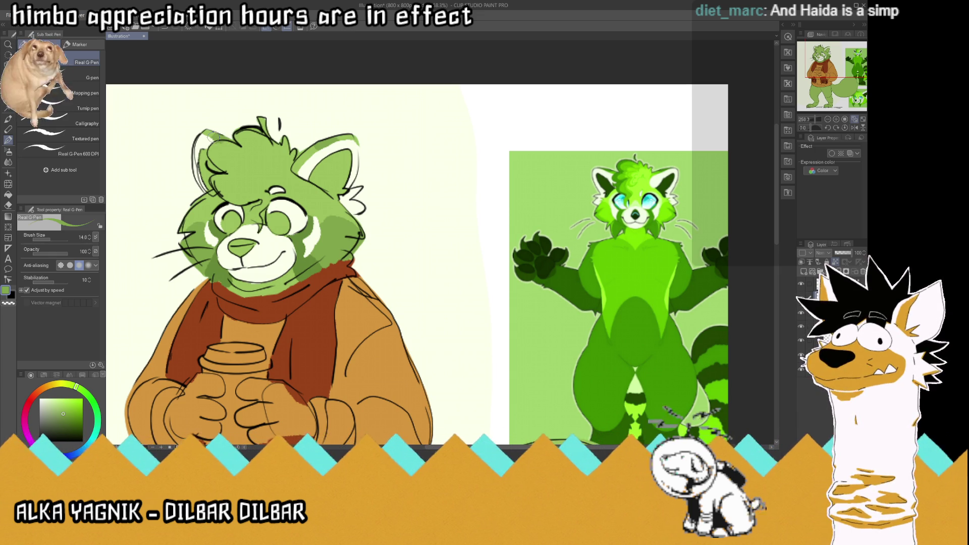
mouse_move(253, 217)
left_mouse_down()
mouse_move(265, 195)
mouse_move(232, 190)
mouse_move(275, 143)
mouse_move(277, 121)
mouse_move(292, 139)
mouse_move(210, 156)
mouse_move(232, 174)
mouse_move(237, 151)
mouse_move(227, 177)
mouse_move(211, 185)
mouse_move(232, 197)
left_mouse_up()
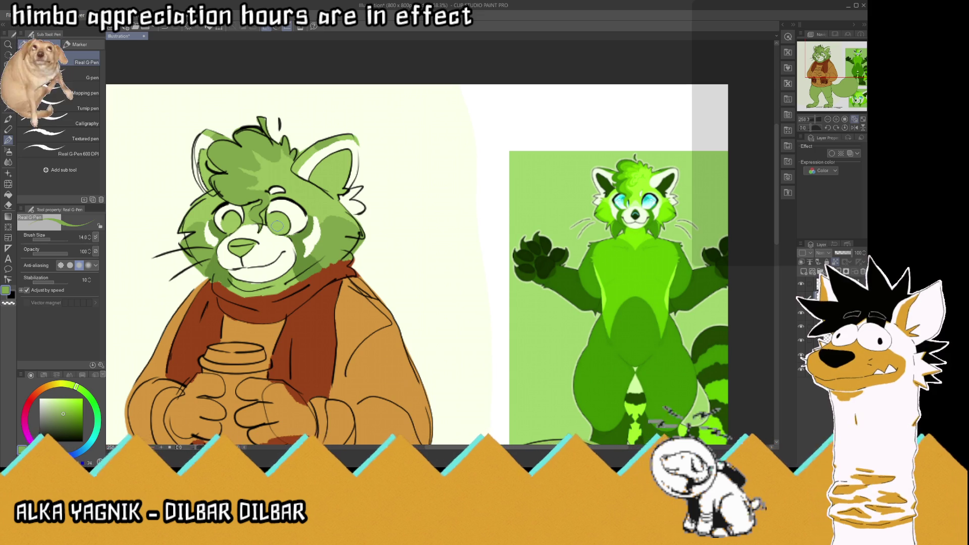
key("i")
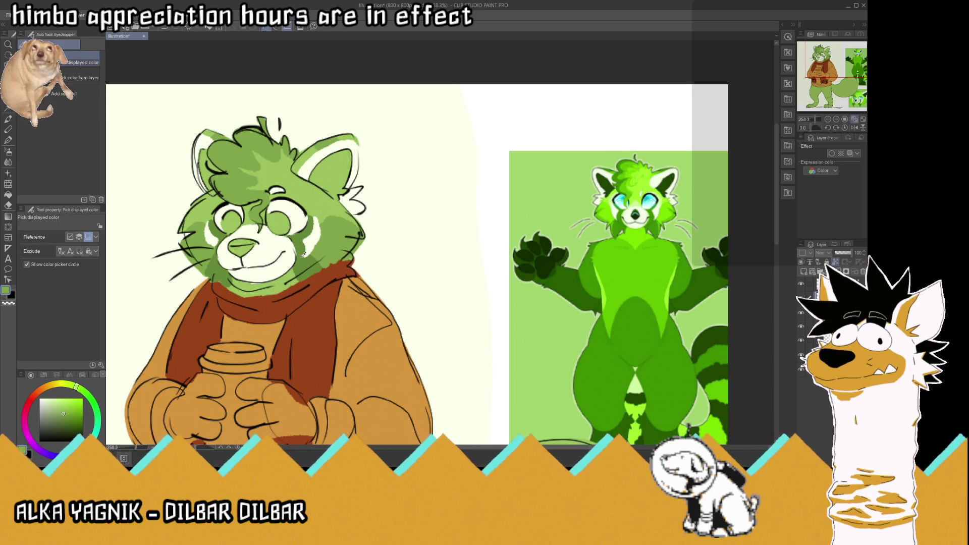
Step: Sample a green from the drawing and shade the upper-left of the hair tuft darker
left_click(301, 260)
key("p")
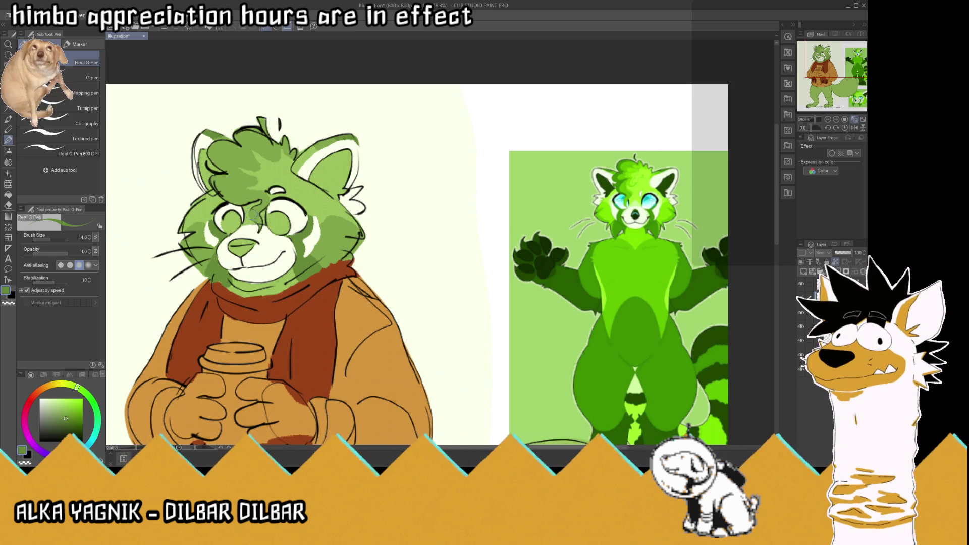
mouse_move(240, 201)
left_mouse_down()
mouse_move(216, 183)
mouse_move(230, 173)
mouse_move(216, 155)
mouse_move(244, 140)
mouse_move(234, 132)
left_mouse_up()
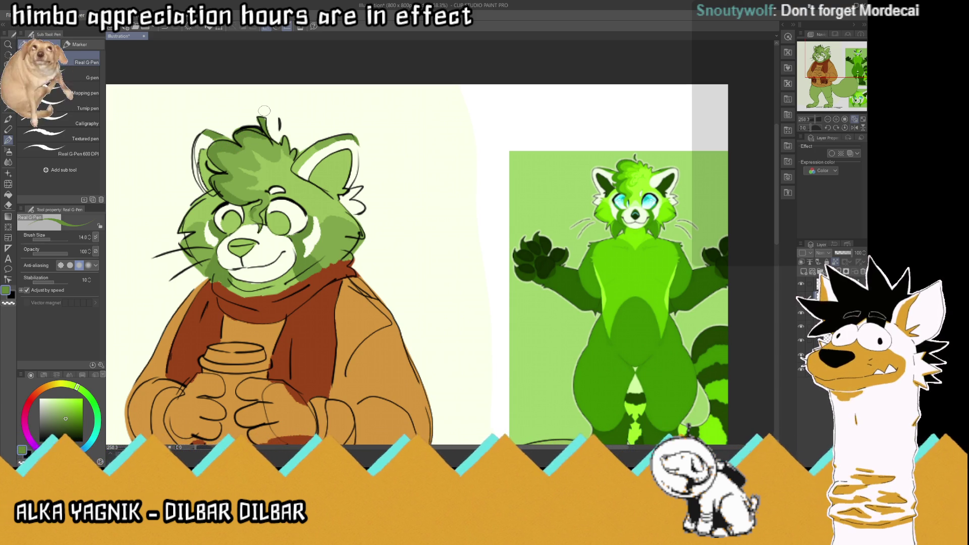
mouse_move(243, 150)
left_mouse_down()
mouse_move(230, 171)
mouse_move(253, 194)
left_mouse_up()
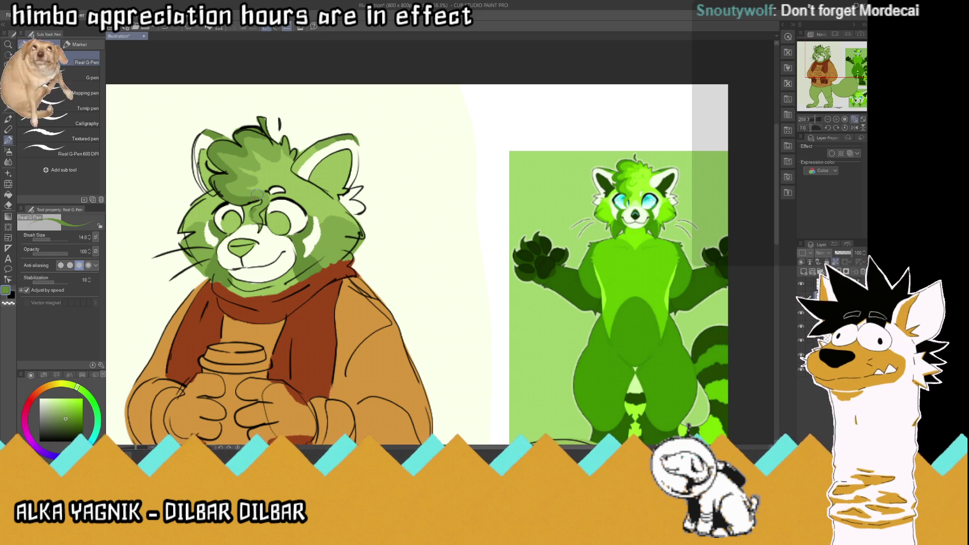
scroll(254, 193, "down", 2)
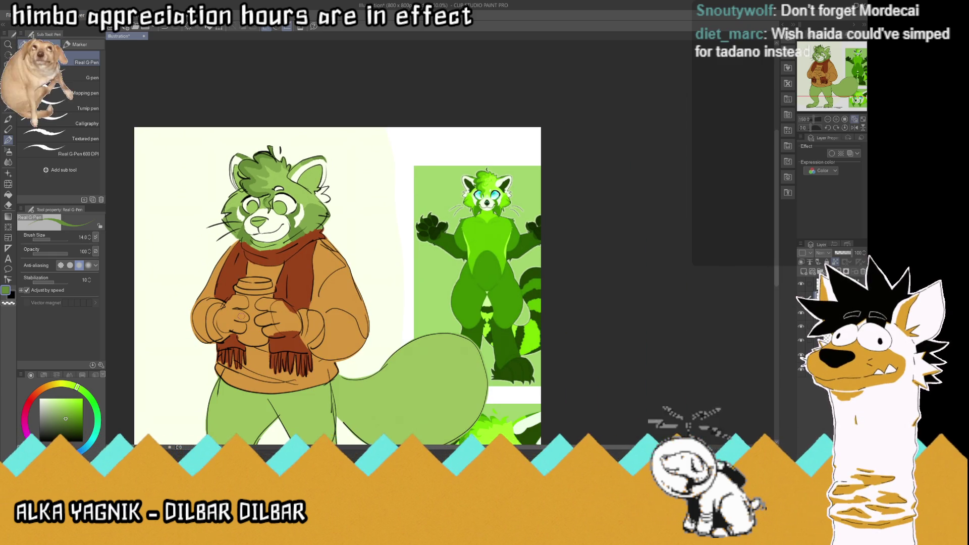
scroll(278, 367, "down", 1)
scroll(278, 365, "up", 2)
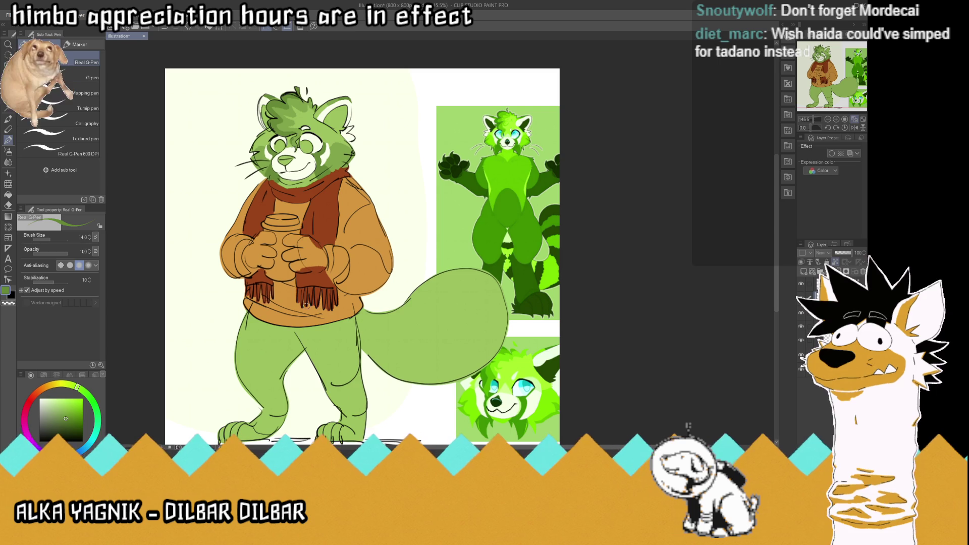
Step: Sample the face green and shade the left thigh and pants below the sweater darker green
key("i")
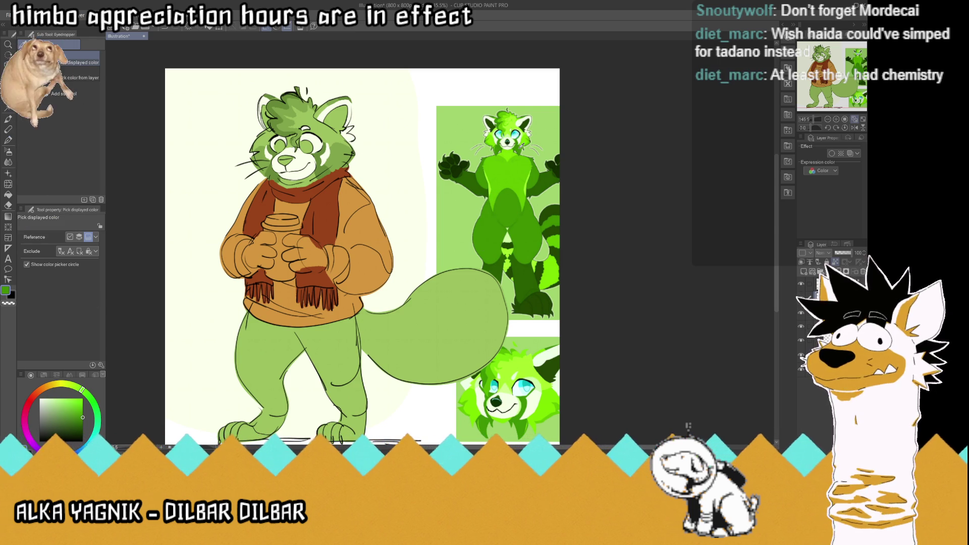
left_click(319, 168)
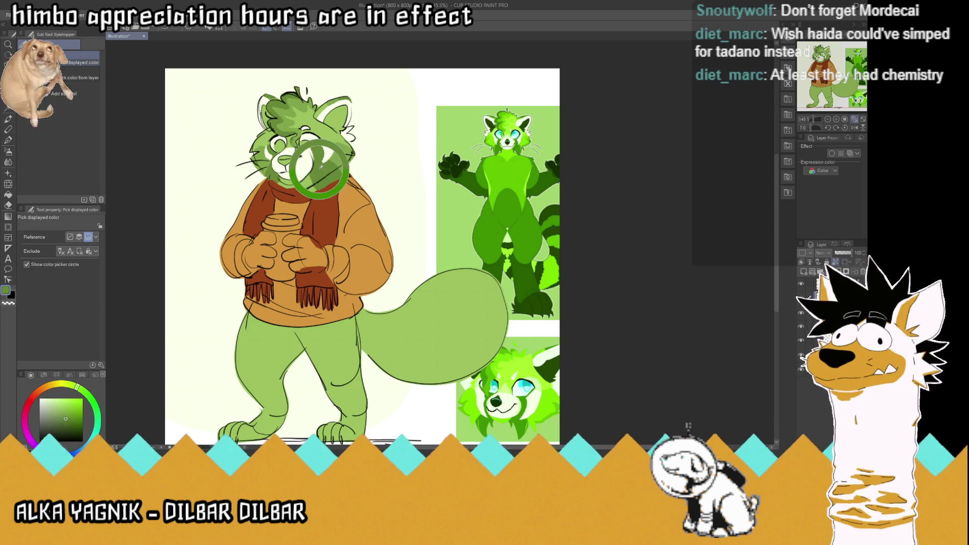
key("p")
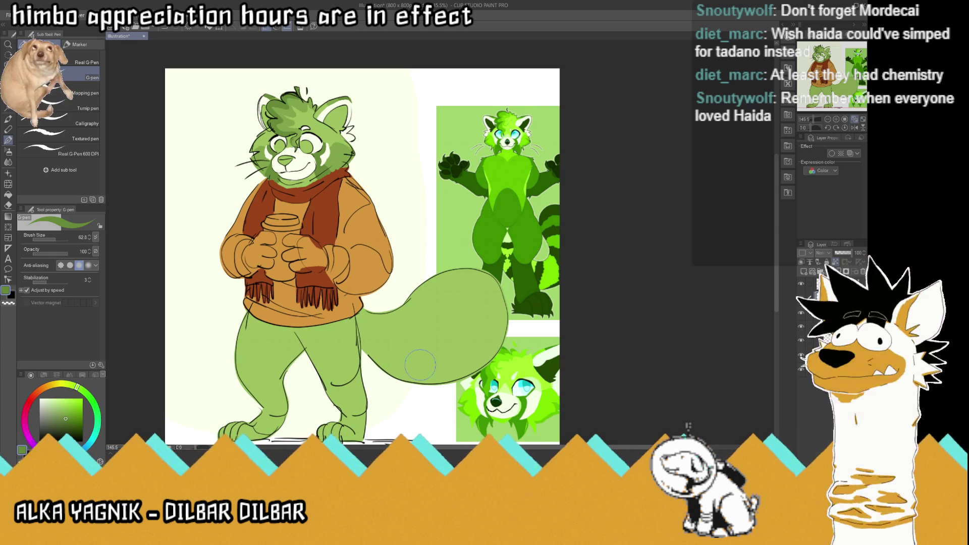
mouse_move(271, 381)
left_mouse_down()
mouse_move(239, 404)
mouse_move(284, 356)
left_mouse_up()
mouse_move(227, 349)
left_mouse_down()
mouse_move(340, 375)
mouse_move(351, 431)
left_mouse_up()
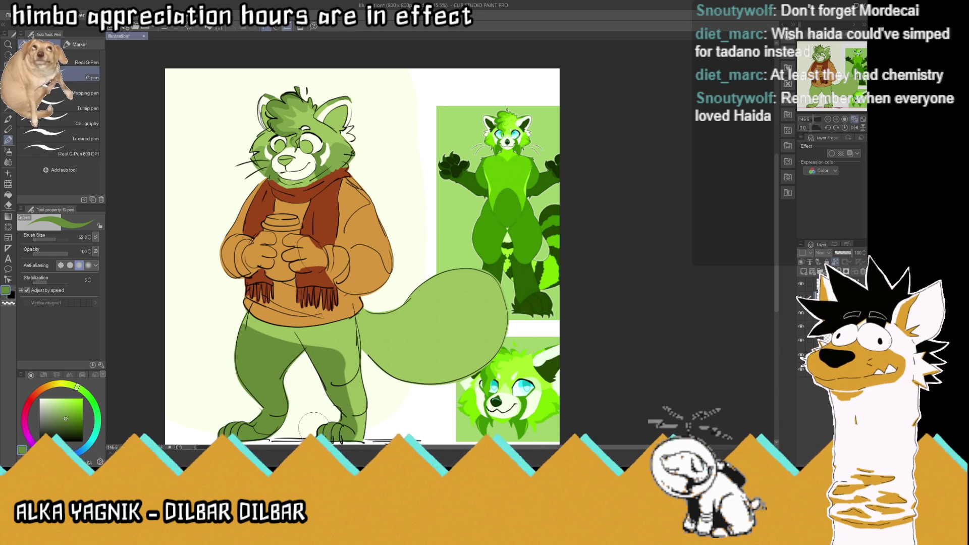
left_click_drag(360, 394, 356, 432)
mouse_move(351, 348)
left_mouse_down()
mouse_move(344, 362)
mouse_move(357, 402)
left_mouse_up()
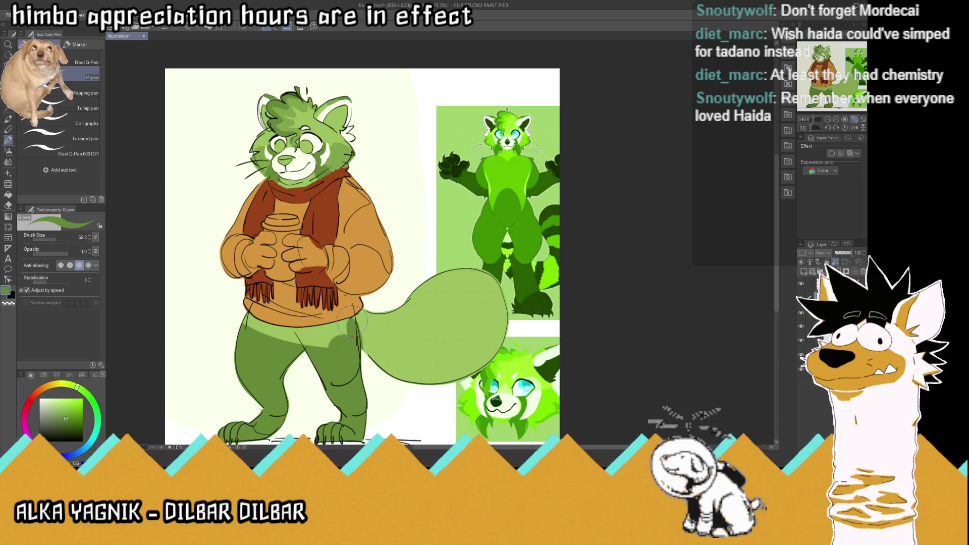
mouse_move(342, 323)
left_mouse_down()
mouse_move(233, 318)
mouse_move(341, 337)
left_mouse_up()
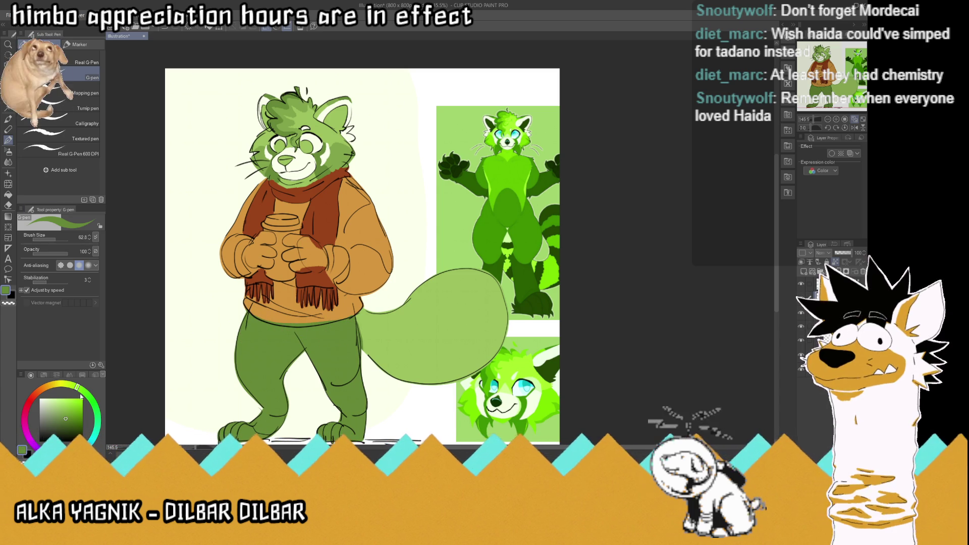
Step: Pick a darker green on the colour wheel and shade the left leg and foot, then sample the leg green
left_click(69, 423)
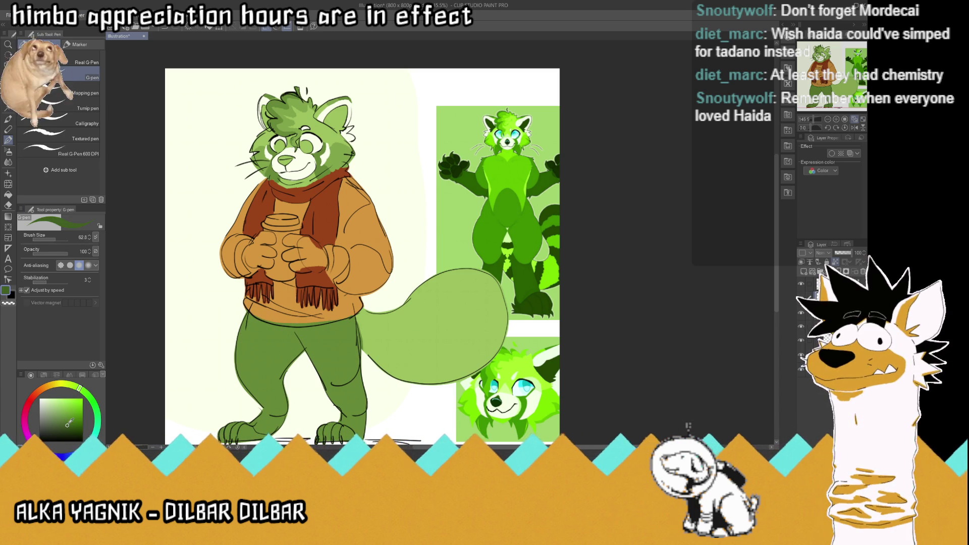
mouse_move(246, 402)
left_mouse_down()
mouse_move(257, 409)
mouse_move(273, 398)
mouse_move(333, 392)
mouse_move(364, 402)
mouse_move(342, 431)
mouse_move(362, 406)
left_mouse_up()
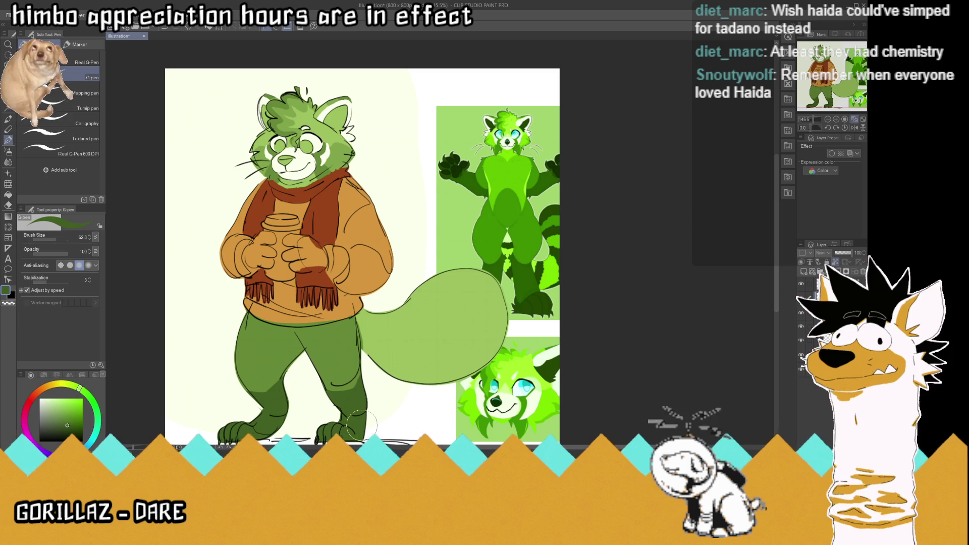
left_click(241, 331, "alt")
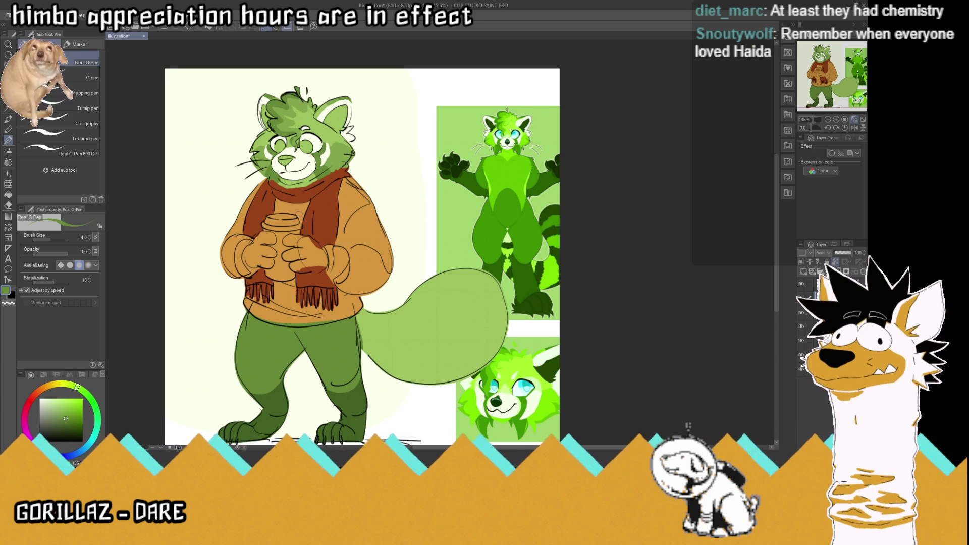
scroll(306, 226, "up", 1)
scroll(305, 227, "down", 2)
scroll(305, 226, "up", 1)
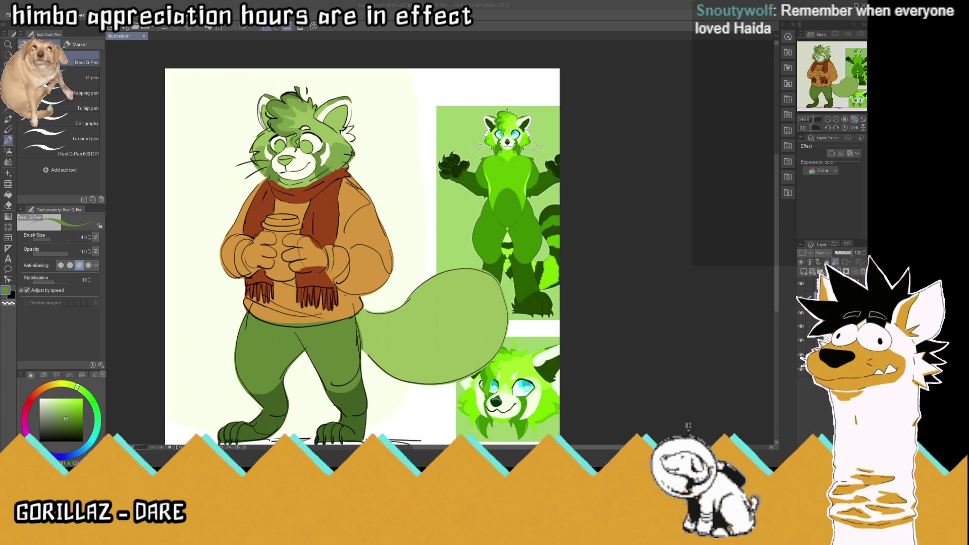
left_click(353, 178)
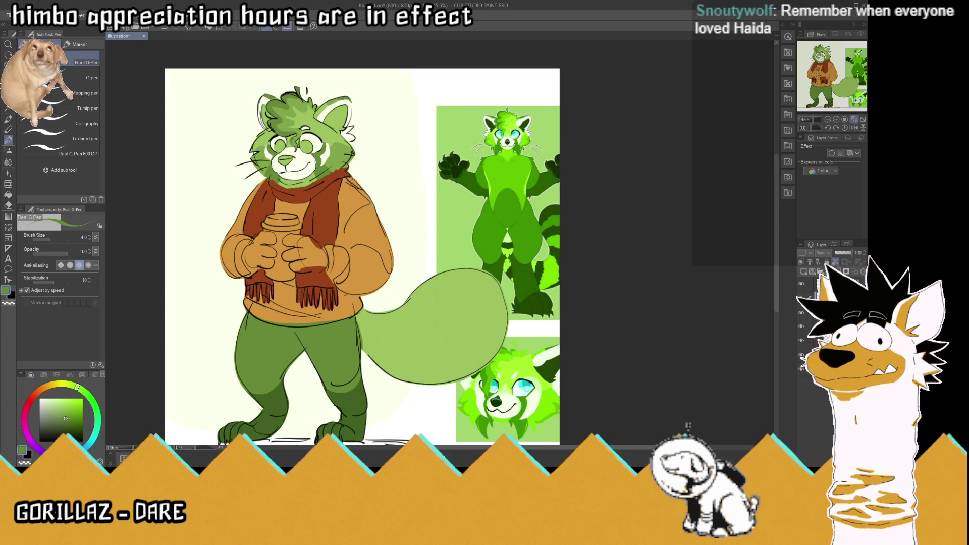
key("i")
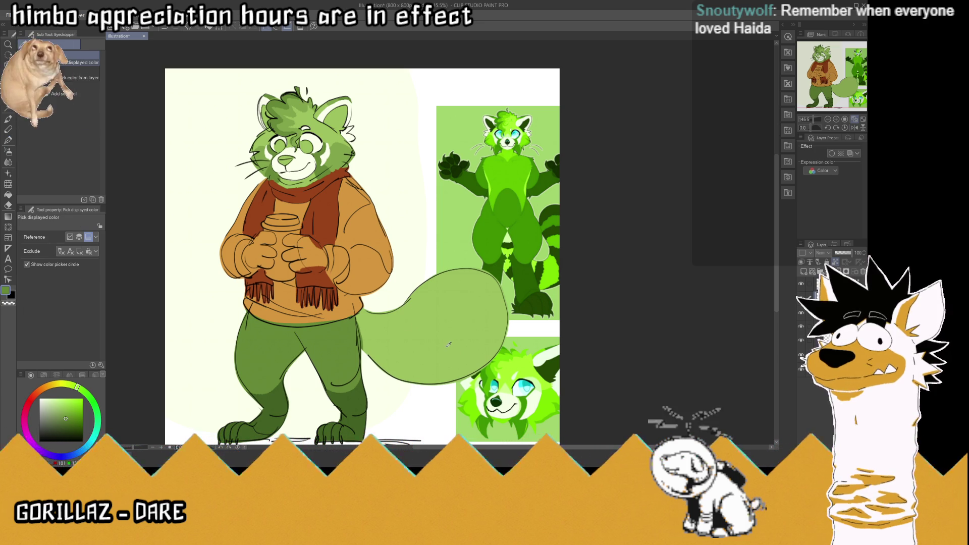
scroll(361, 311, "down", 2)
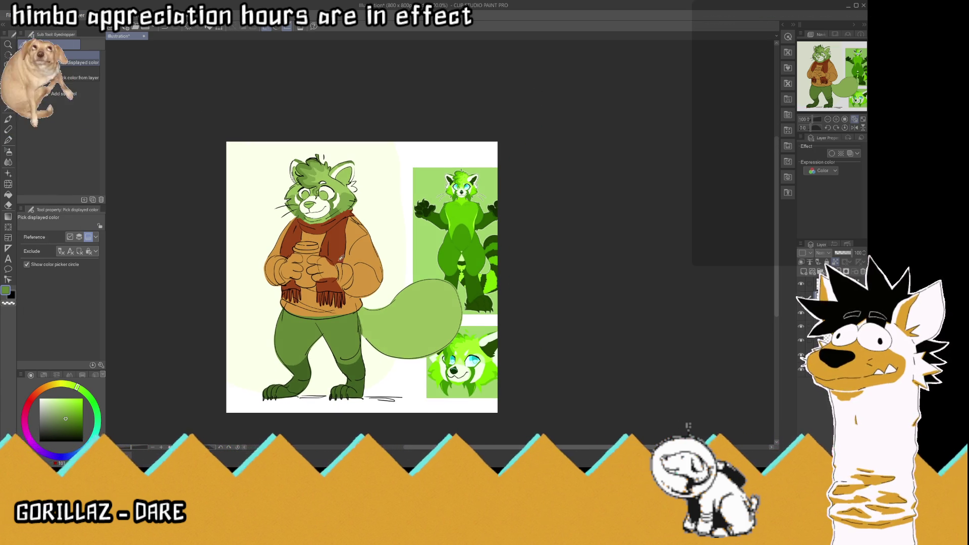
scroll(351, 272, "up", 1)
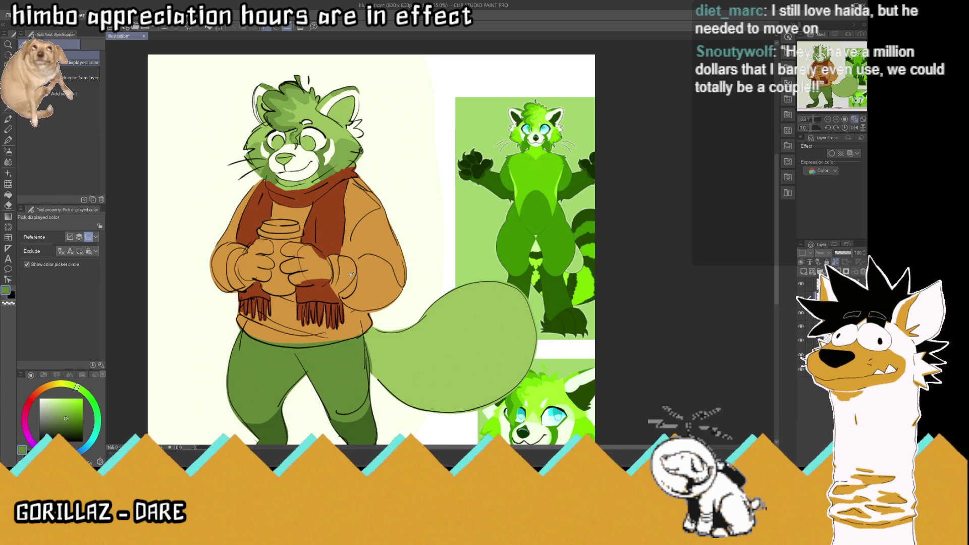
scroll(351, 273, "up", 1)
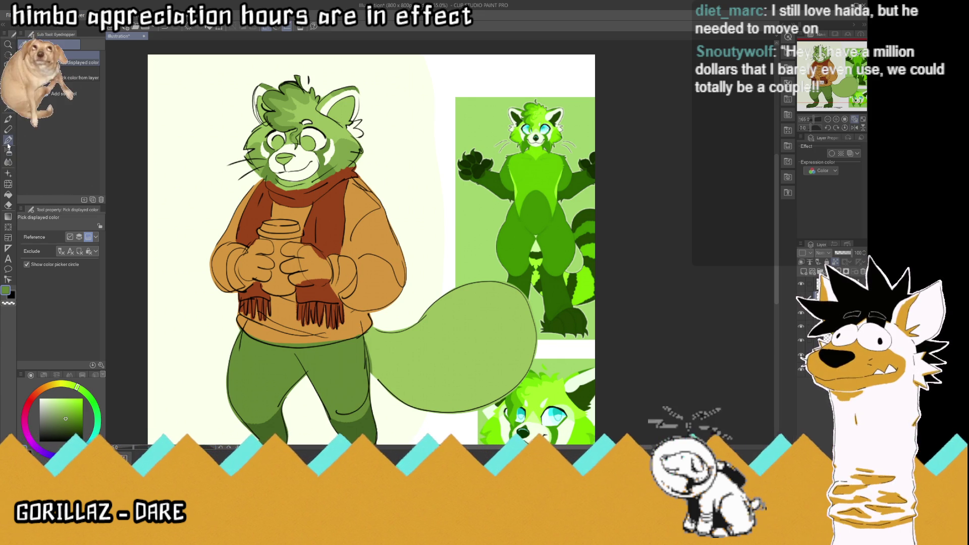
Step: Sample green from the reference figure's foot and chest as the drawing colour
left_click(578, 334)
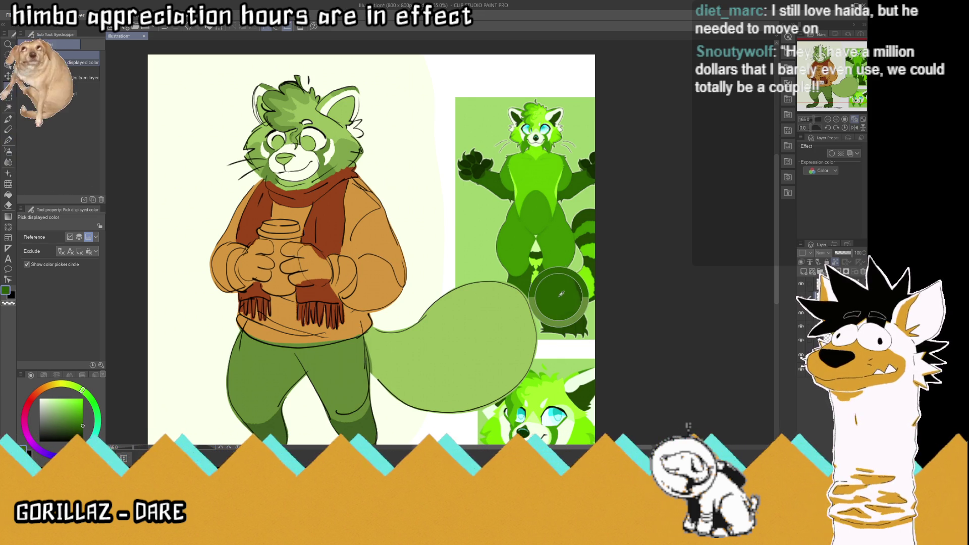
left_click(580, 180)
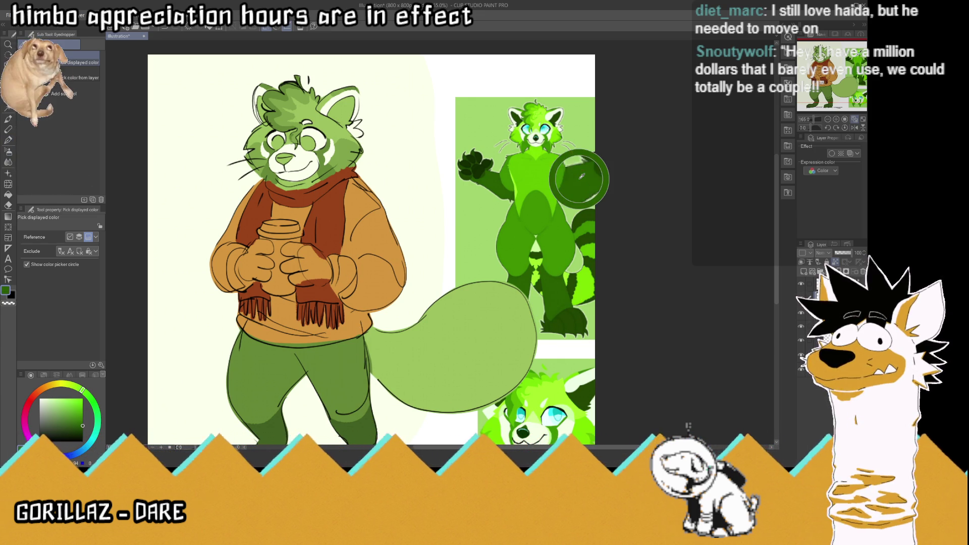
left_click(9, 142)
scroll(301, 293, "up", 2)
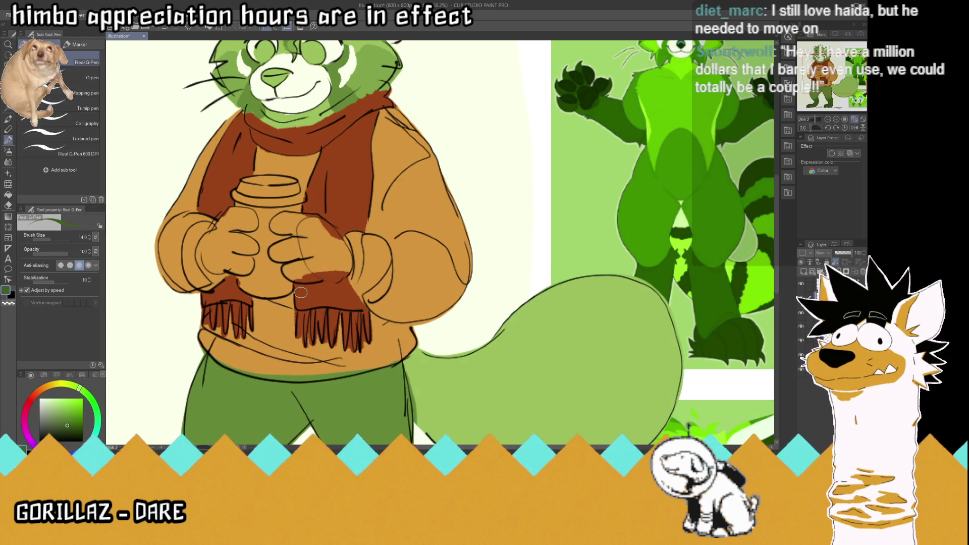
Step: Paint both hands holding the coffee cup dark green over the orange
mouse_move(294, 227)
left_mouse_down()
mouse_move(324, 236)
mouse_move(317, 219)
mouse_move(350, 261)
mouse_move(345, 276)
mouse_move(288, 271)
mouse_move(333, 266)
mouse_move(300, 273)
mouse_move(283, 250)
mouse_move(293, 242)
mouse_move(279, 253)
mouse_move(323, 247)
mouse_move(341, 268)
left_mouse_up()
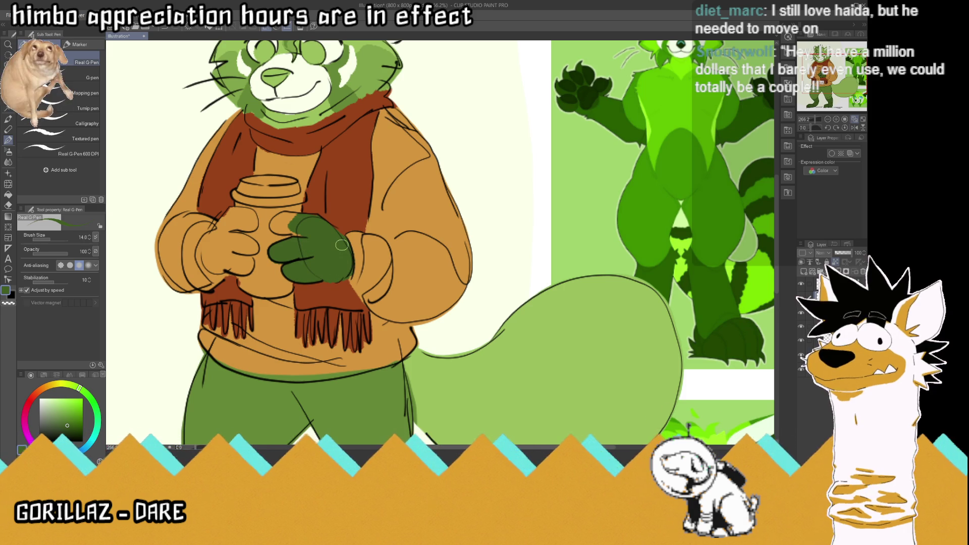
left_click_drag(299, 232, 276, 220)
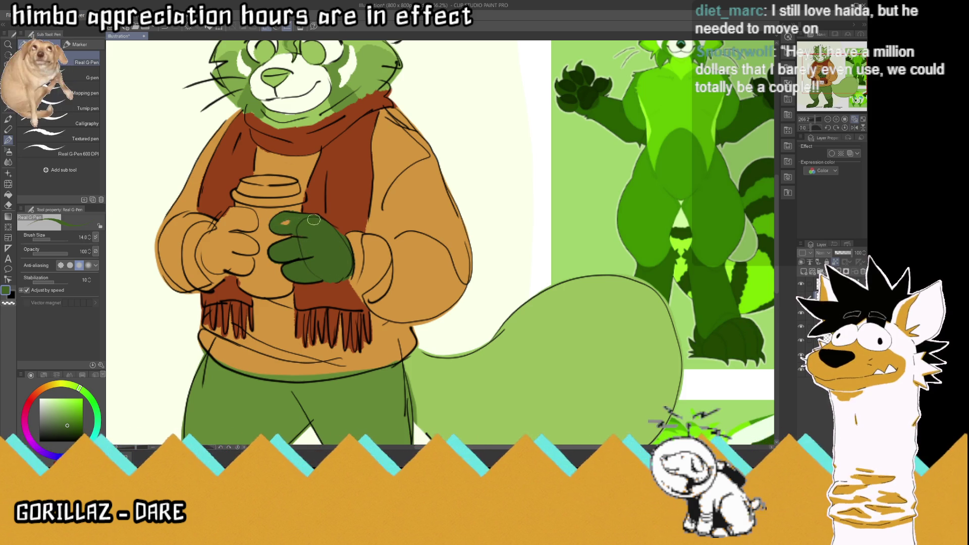
mouse_move(254, 222)
left_mouse_down()
mouse_move(219, 233)
mouse_move(237, 212)
mouse_move(253, 217)
mouse_move(232, 232)
mouse_move(251, 241)
mouse_move(226, 255)
mouse_move(250, 273)
mouse_move(205, 249)
mouse_move(220, 227)
mouse_move(240, 266)
mouse_move(238, 241)
left_mouse_up()
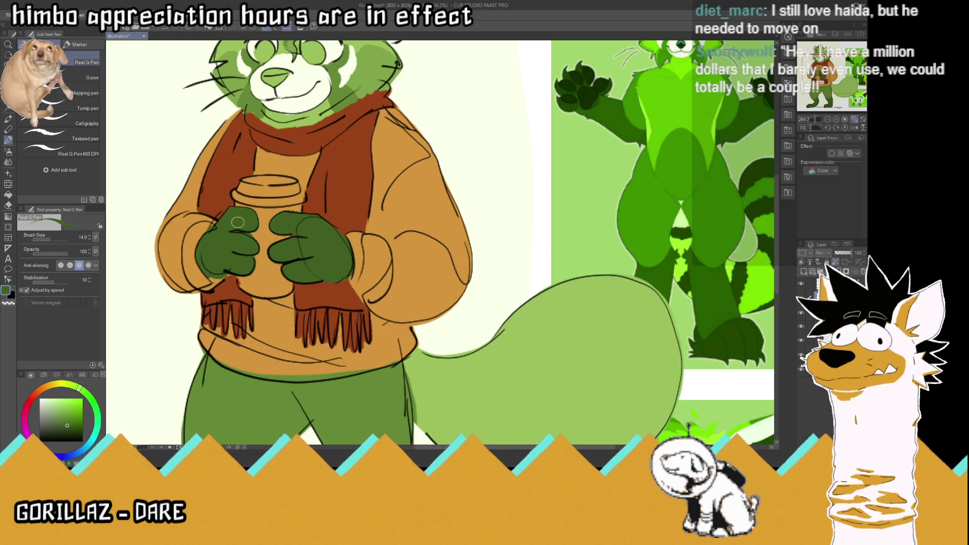
scroll(238, 221, "down", 3)
scroll(237, 222, "down", 3)
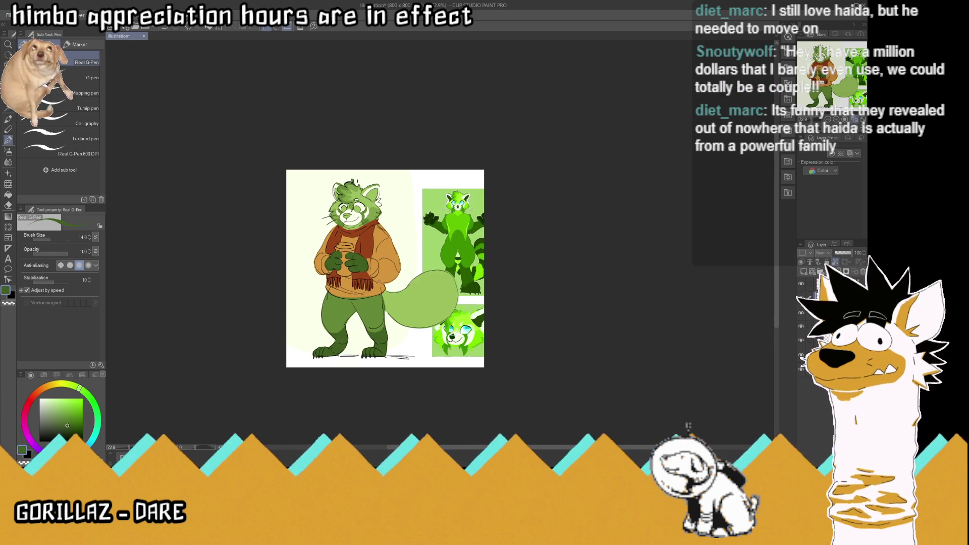
scroll(430, 297, "up", 1)
scroll(430, 298, "up", 1)
scroll(494, 280, "up", 1)
scroll(495, 279, "up", 1)
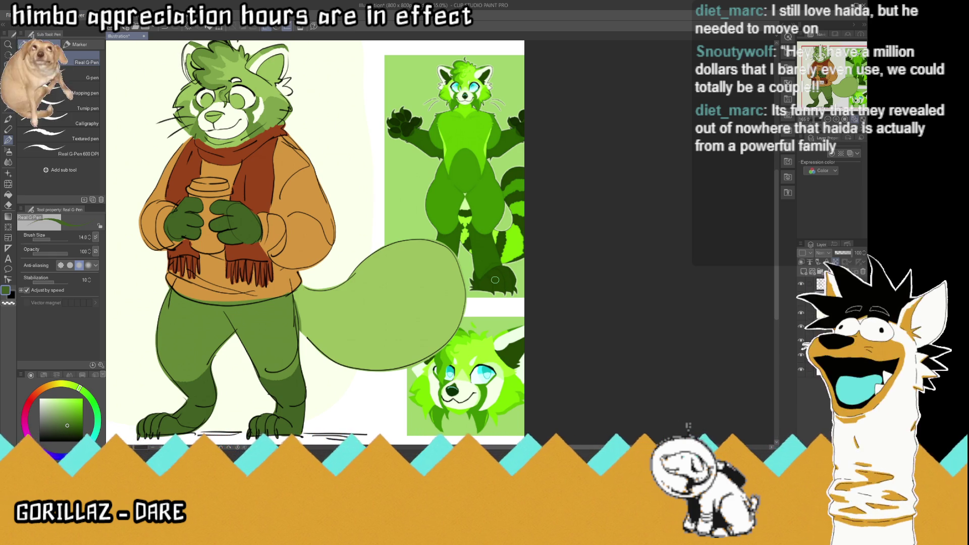
Step: Sample the dark green of the reference tail stripe and the panda's foot, then darken it slightly in the colour square
key("i")
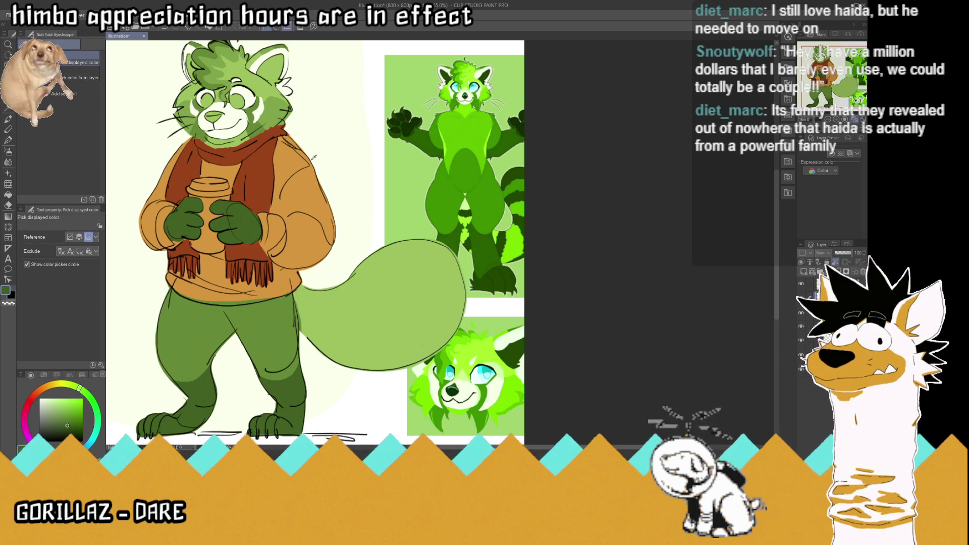
left_click(487, 252)
left_click_drag(517, 185, 518, 175)
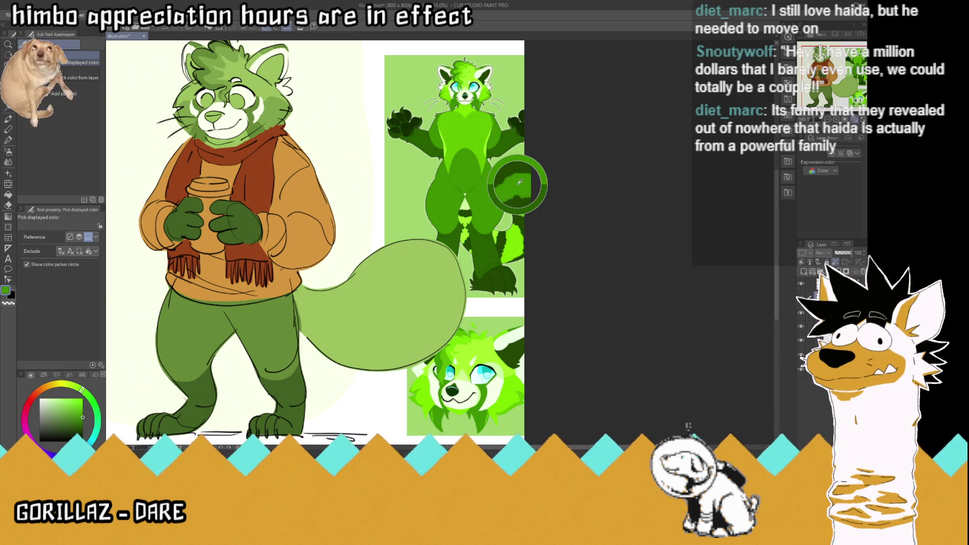
left_click(499, 278)
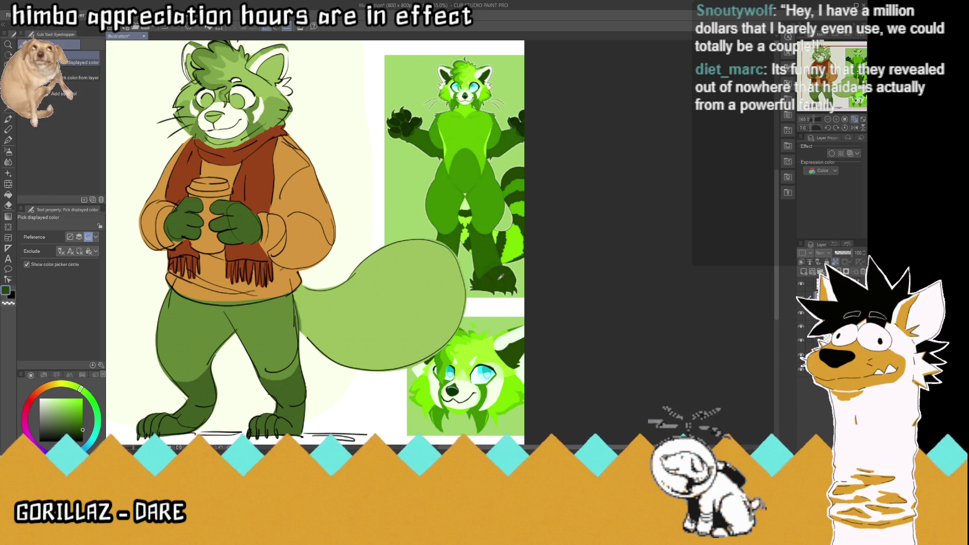
left_click(498, 279)
left_click(518, 185)
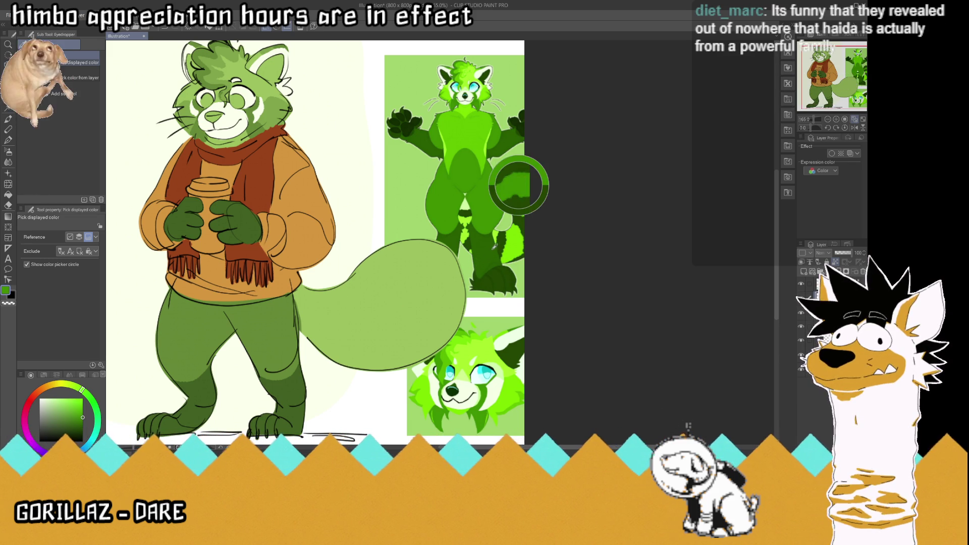
left_click(488, 250)
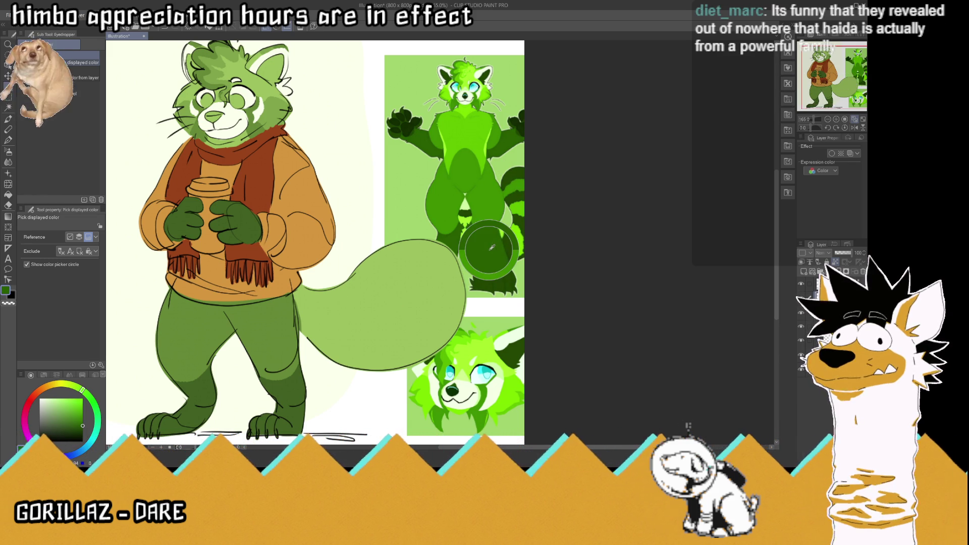
left_click(295, 415)
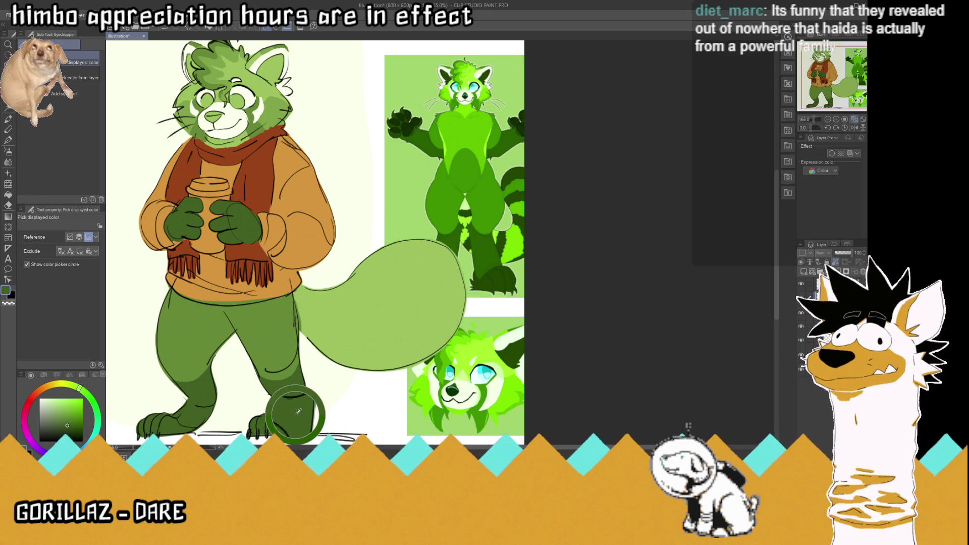
left_click(70, 429)
left_click(8, 139)
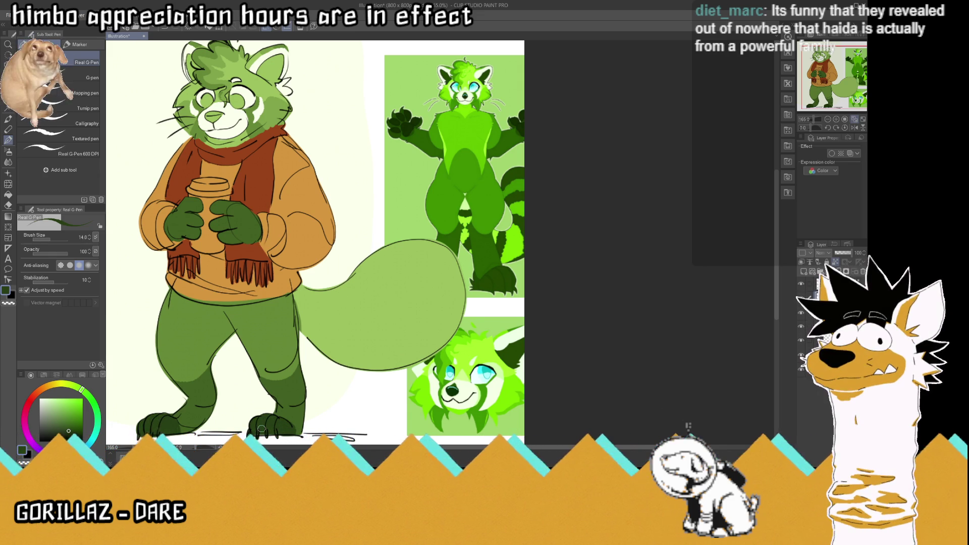
scroll(368, 315, "down", 3)
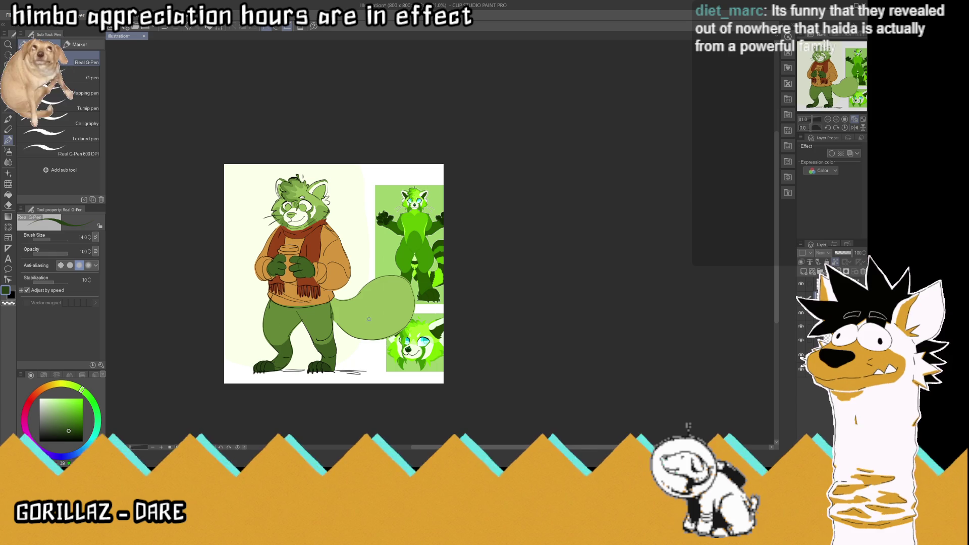
scroll(339, 266, "up", 1)
scroll(339, 266, "up", 1)
scroll(339, 266, "up", 1)
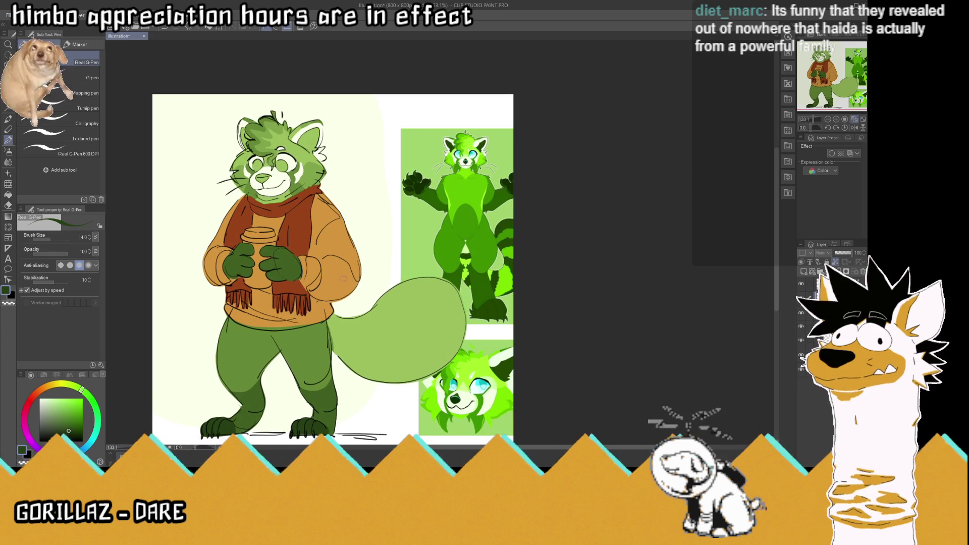
scroll(384, 278, "down", 1)
scroll(362, 274, "up", 2)
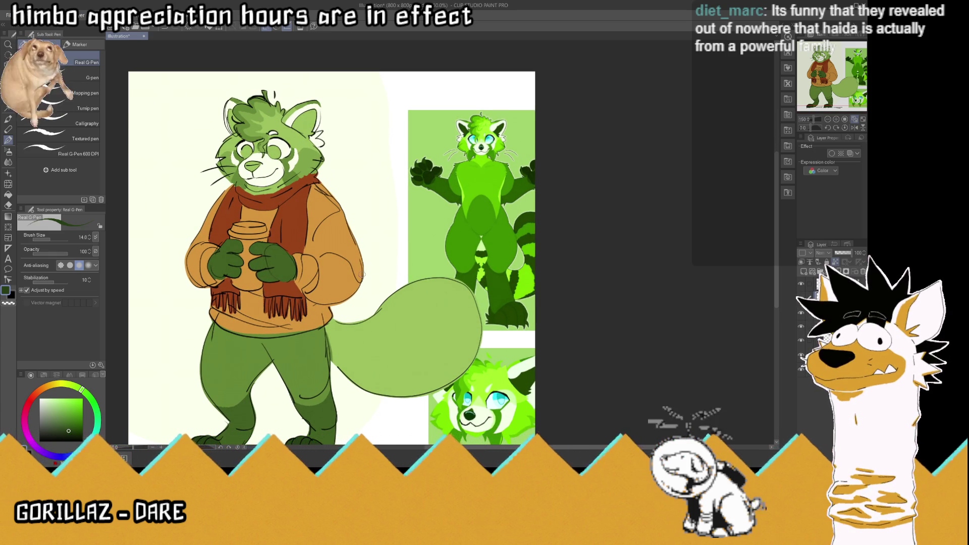
Step: Paint a dark green stripe band across the upper tail
left_click_drag(451, 294, 477, 363)
mouse_move(482, 325)
left_mouse_down()
mouse_move(438, 276)
mouse_move(471, 325)
left_mouse_up()
left_click_drag(451, 291, 468, 313)
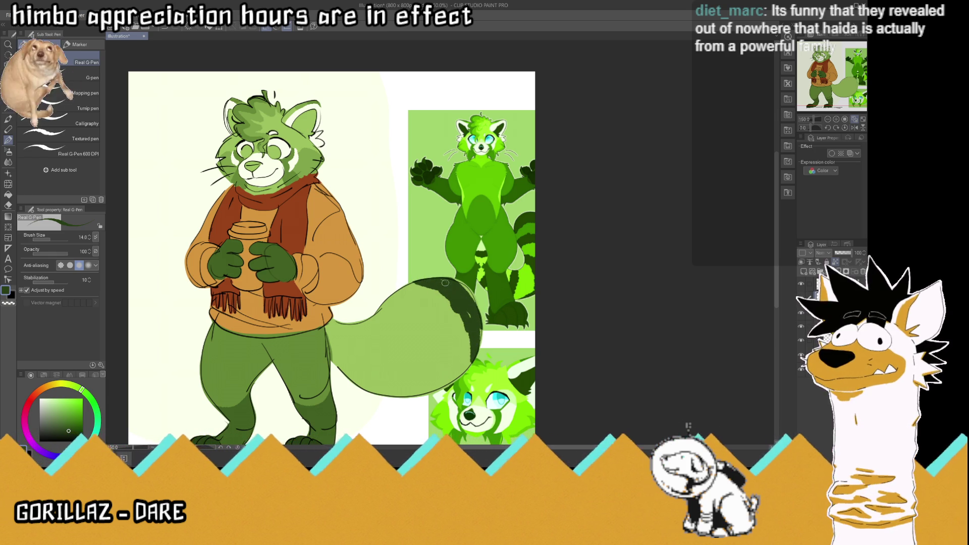
mouse_move(453, 279)
left_mouse_down()
mouse_move(480, 318)
mouse_move(480, 349)
left_mouse_up()
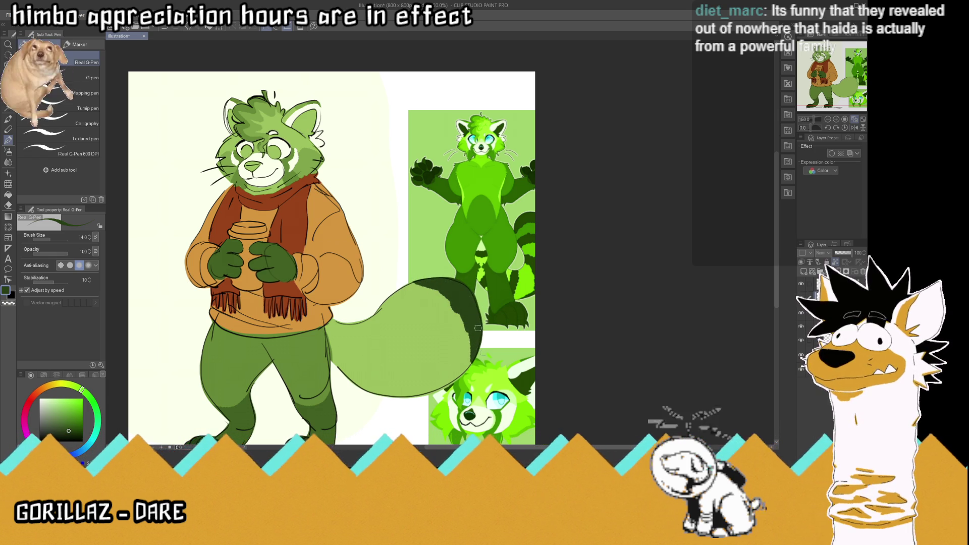
Step: Sample a brighter body green and shade the tail tip, middle and edge with dark green lines
left_click(225, 352, "alt")
left_click(504, 245)
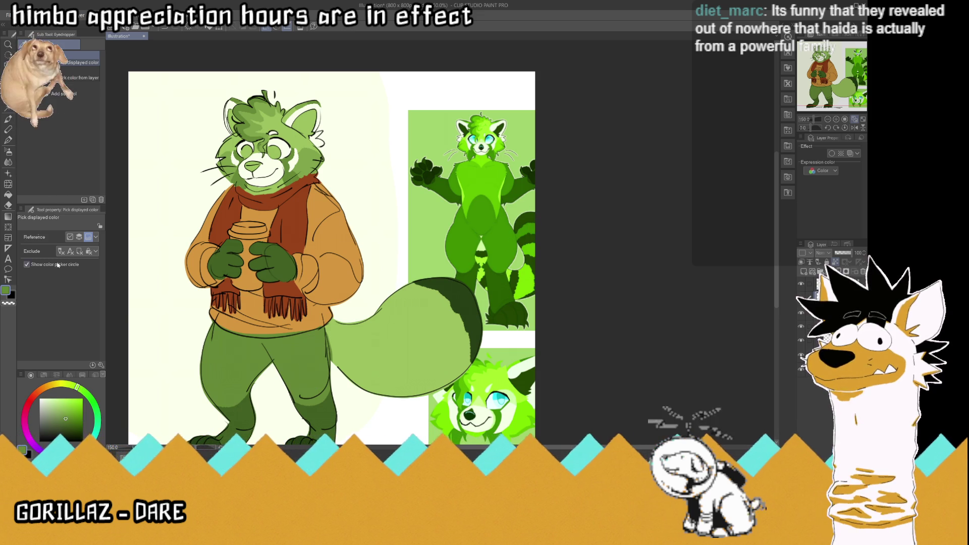
key("p")
left_click_drag(406, 284, 448, 301)
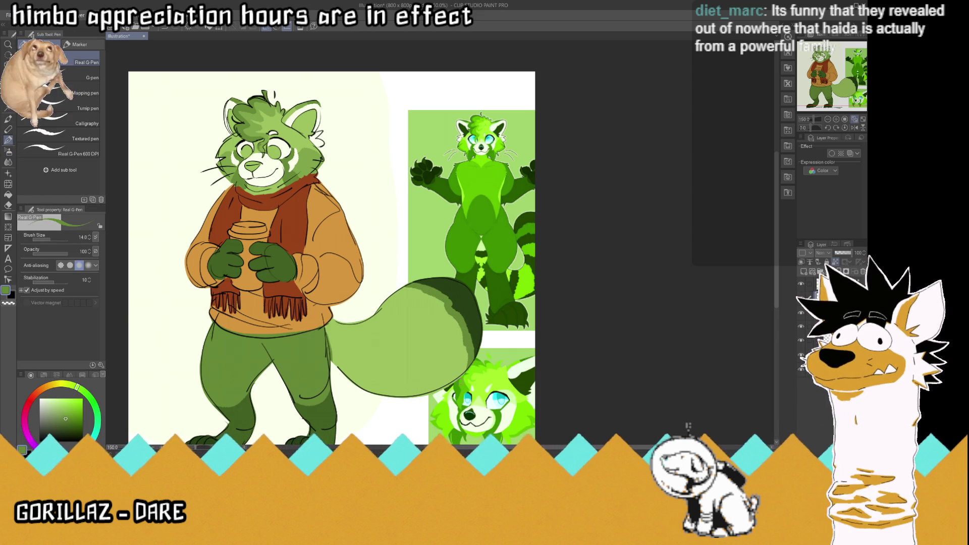
mouse_move(442, 356)
left_mouse_down()
mouse_move(394, 303)
mouse_move(443, 315)
mouse_move(453, 382)
left_mouse_up()
left_click_drag(459, 333, 459, 375)
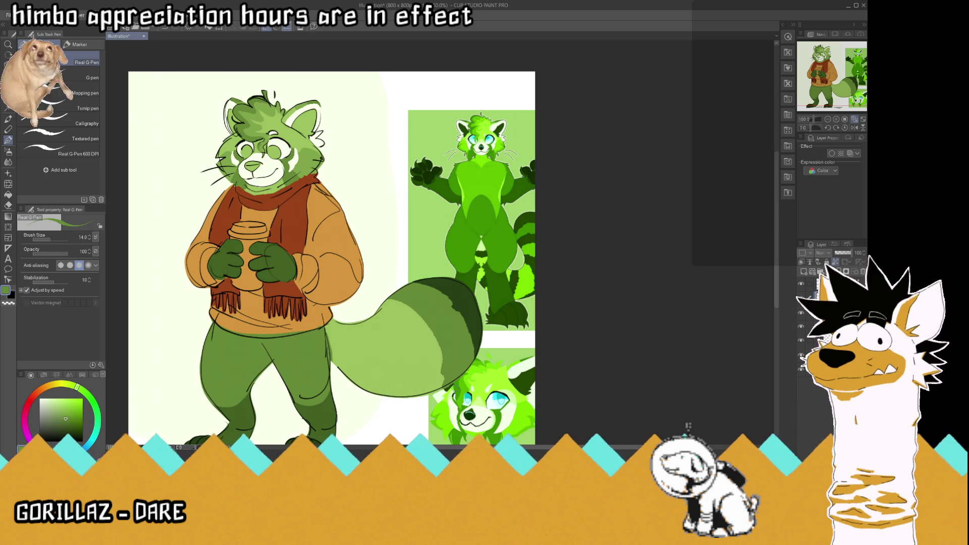
key("i")
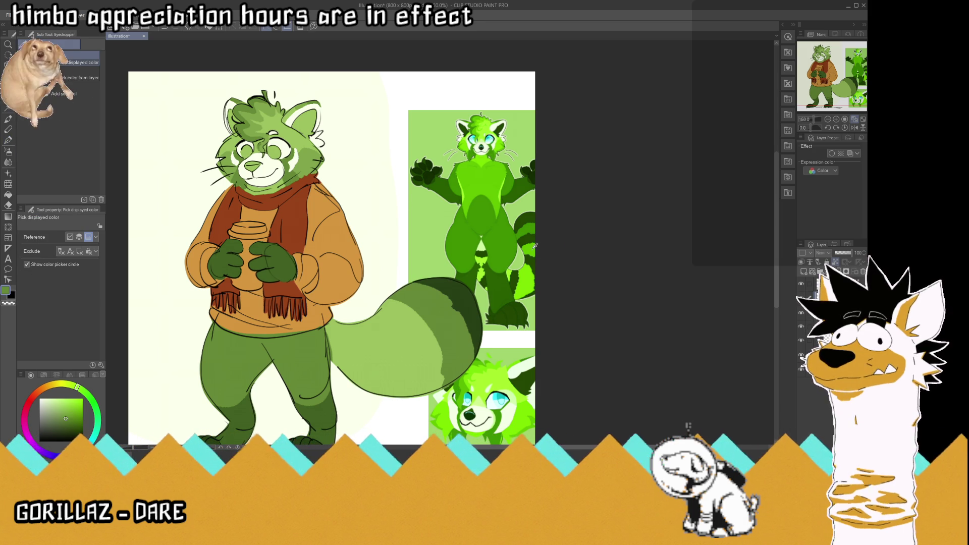
Step: Sample greens from the reference and paint light green stripes across the tail
left_click(535, 246)
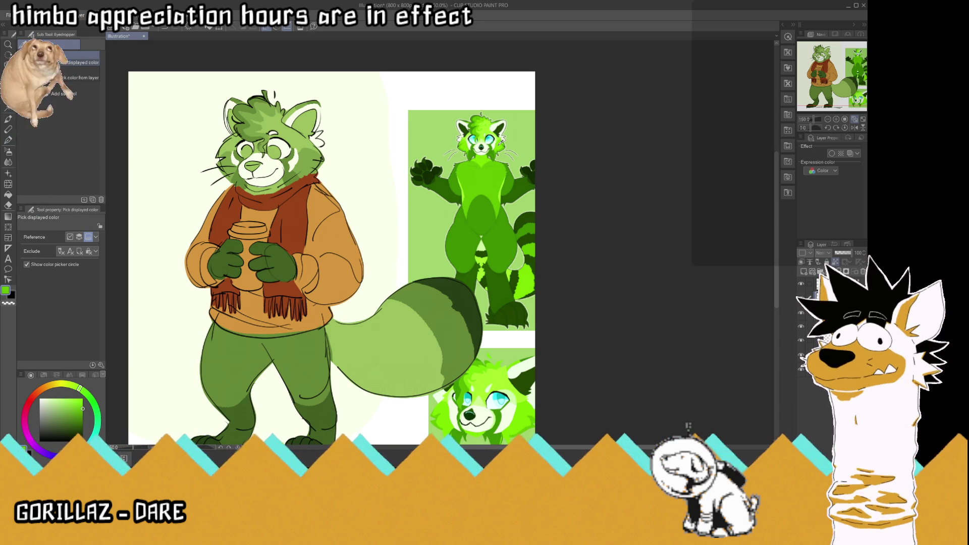
left_click(531, 250)
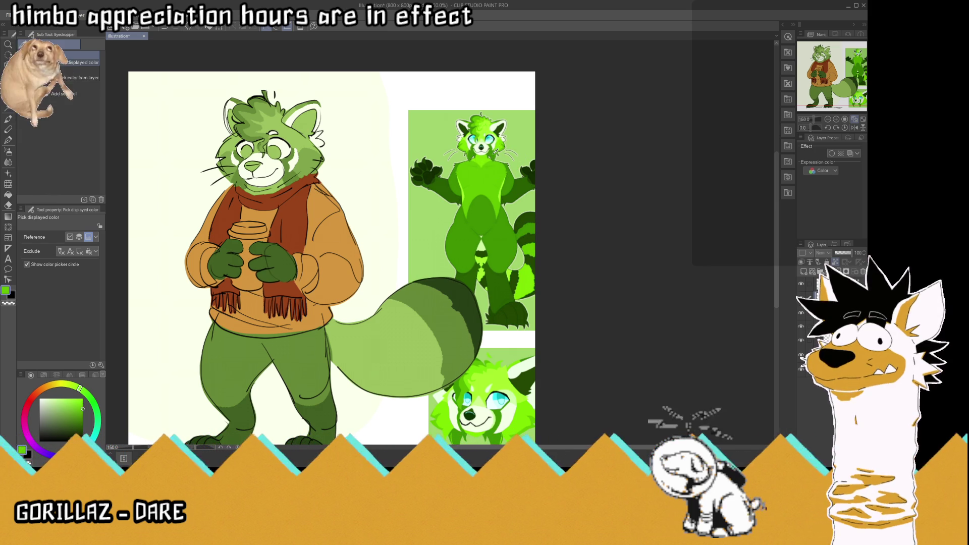
left_click(492, 154)
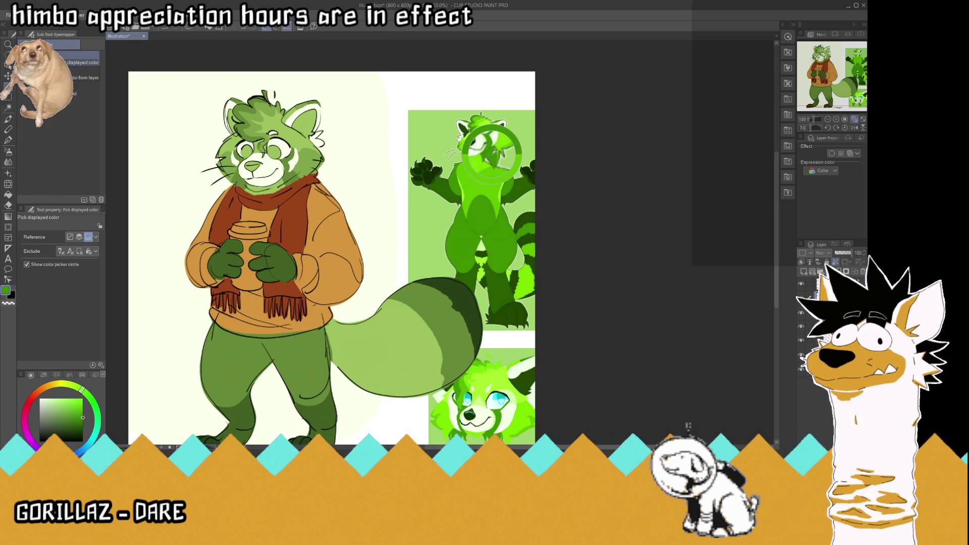
left_click(533, 250)
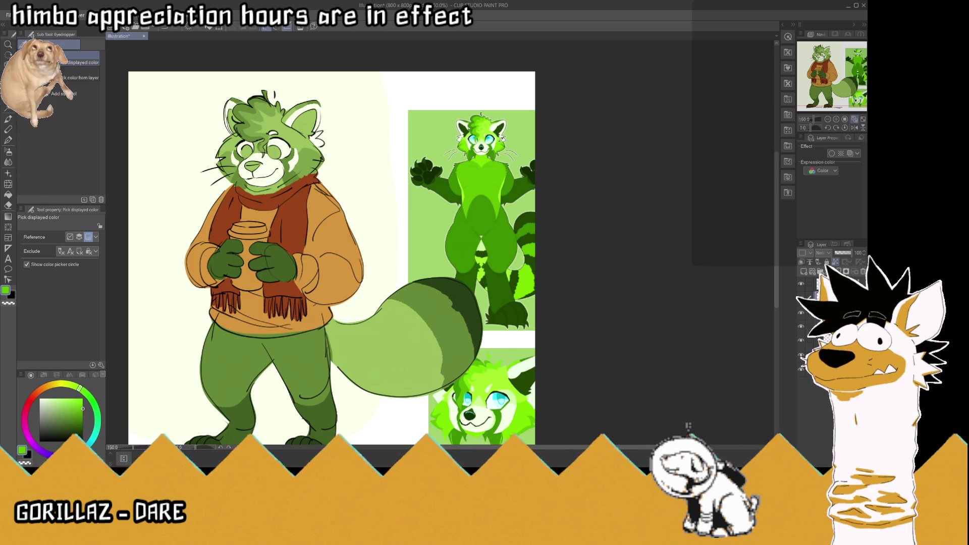
left_click(306, 166)
key("p")
mouse_move(413, 337)
left_mouse_down()
mouse_move(433, 363)
mouse_move(386, 304)
left_mouse_up()
mouse_move(424, 334)
left_mouse_down()
mouse_move(369, 314)
mouse_move(364, 379)
left_mouse_up()
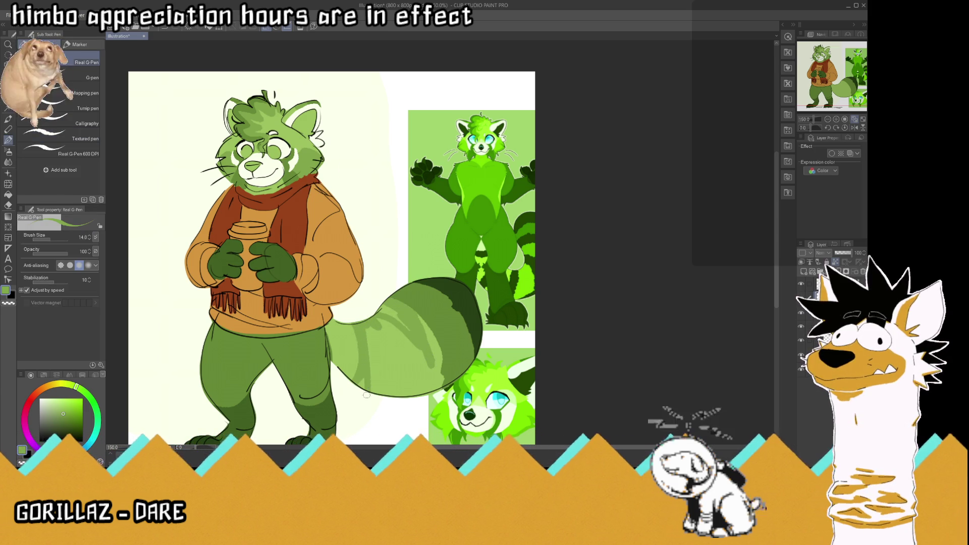
left_click_drag(369, 327, 363, 387)
Step: Fill the middle of the tail with mid-green using a larger pen
left_click(88, 78)
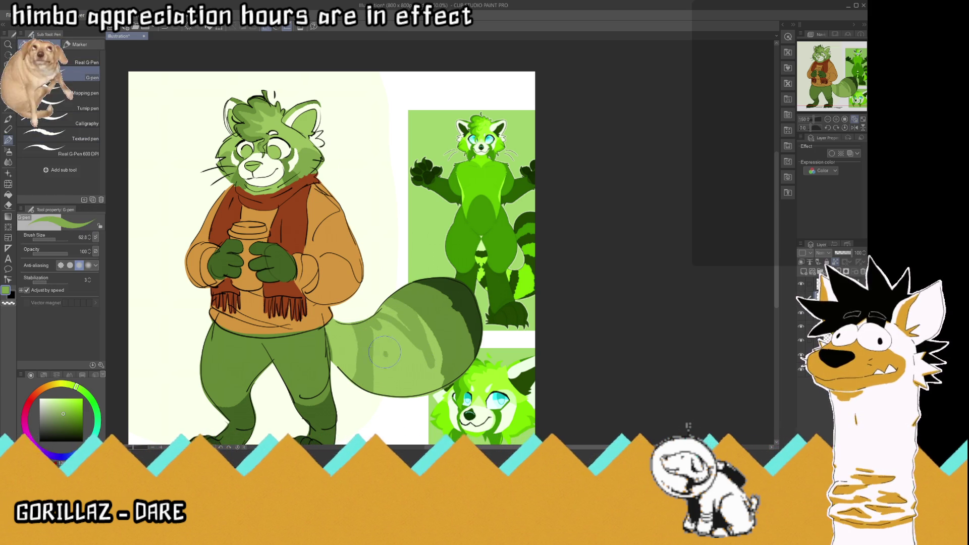
left_click_drag(387, 355, 390, 386)
left_click_drag(386, 310, 436, 371)
left_click_drag(424, 325, 426, 347)
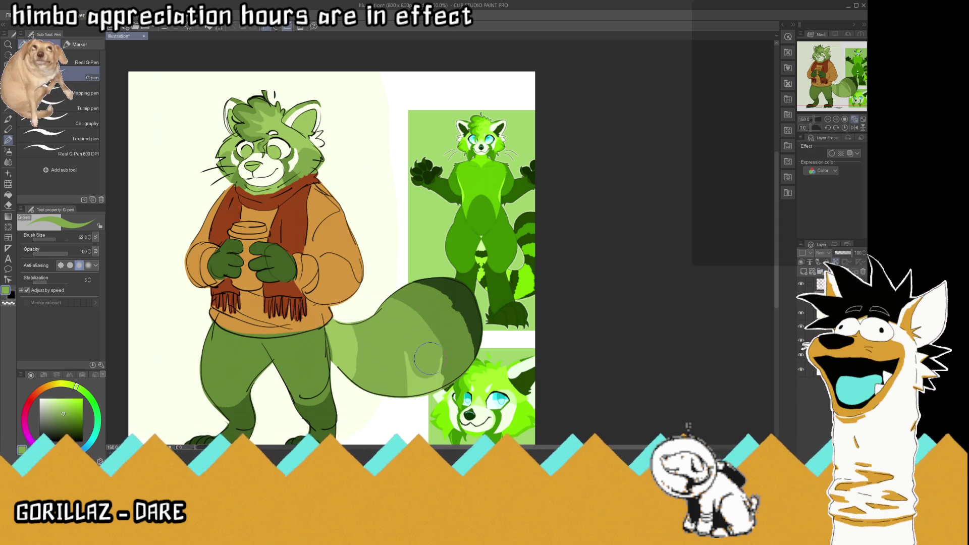
Step: Sample the darker green and paint dark stripes and edge shading along the tail with the finer pen
key("i")
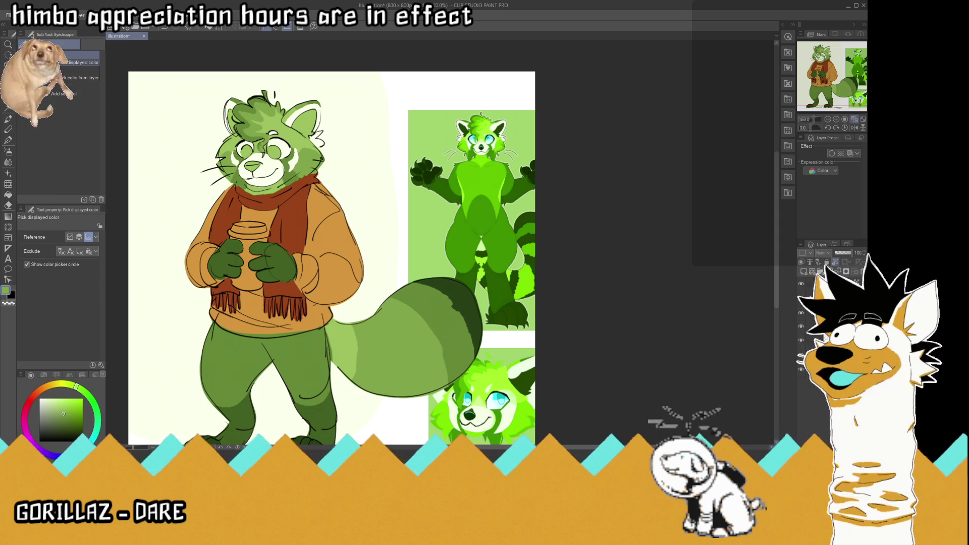
left_click(462, 297)
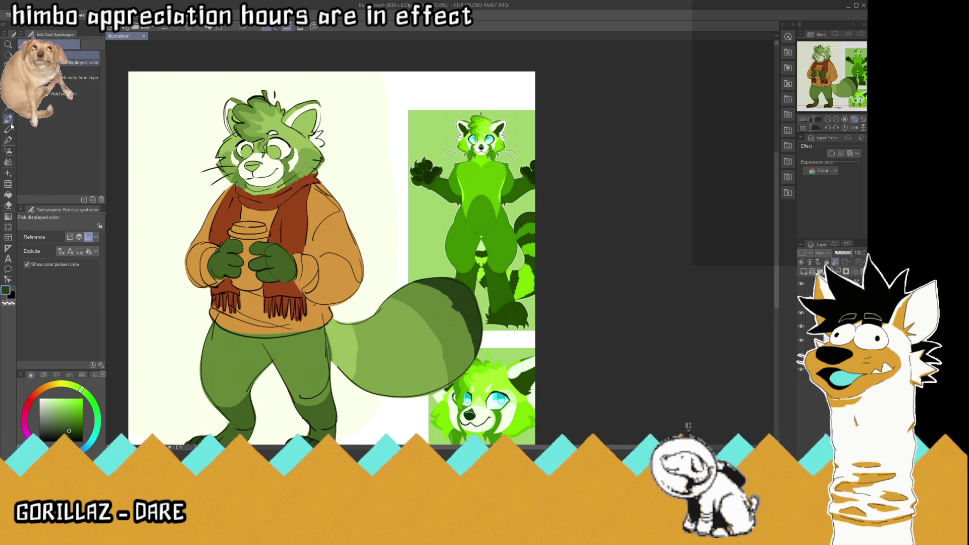
left_click(8, 139)
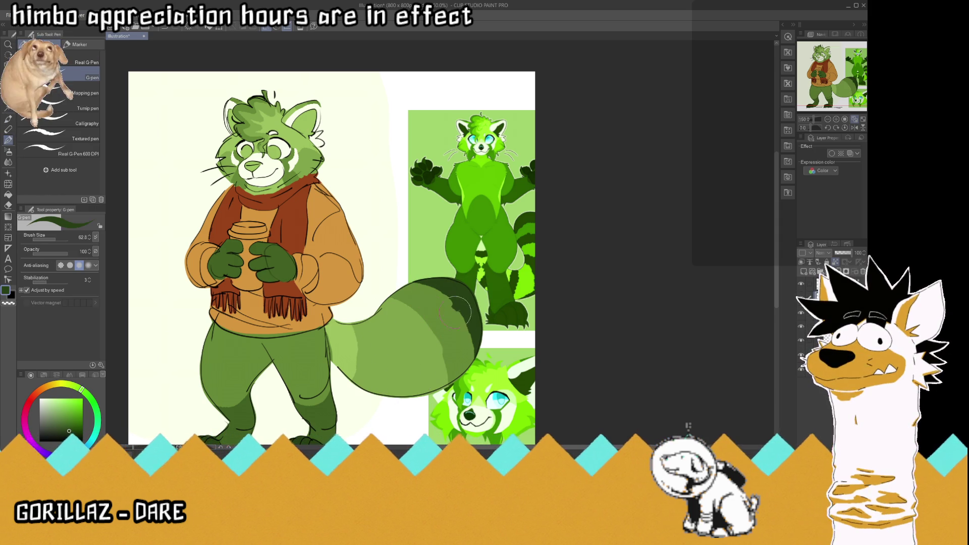
left_click(87, 62)
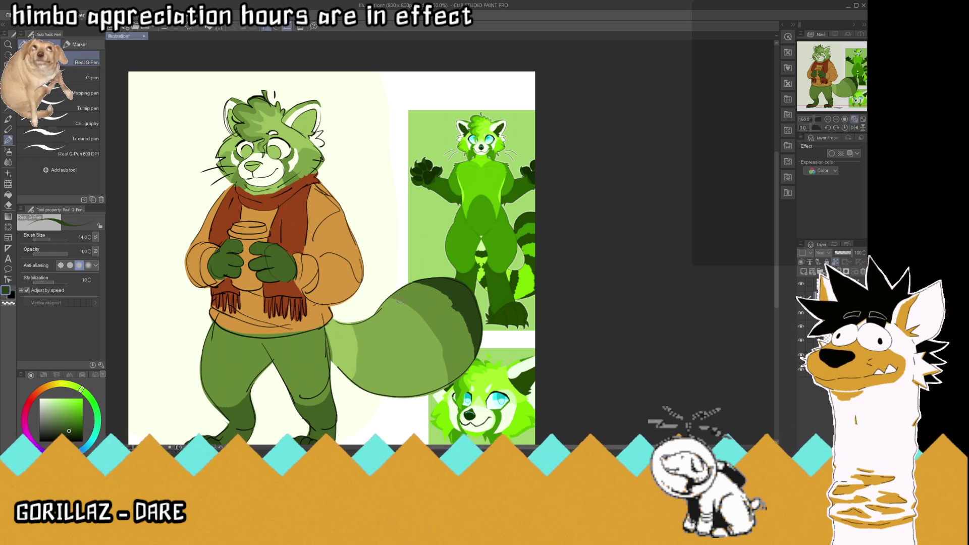
left_click_drag(388, 298, 445, 387)
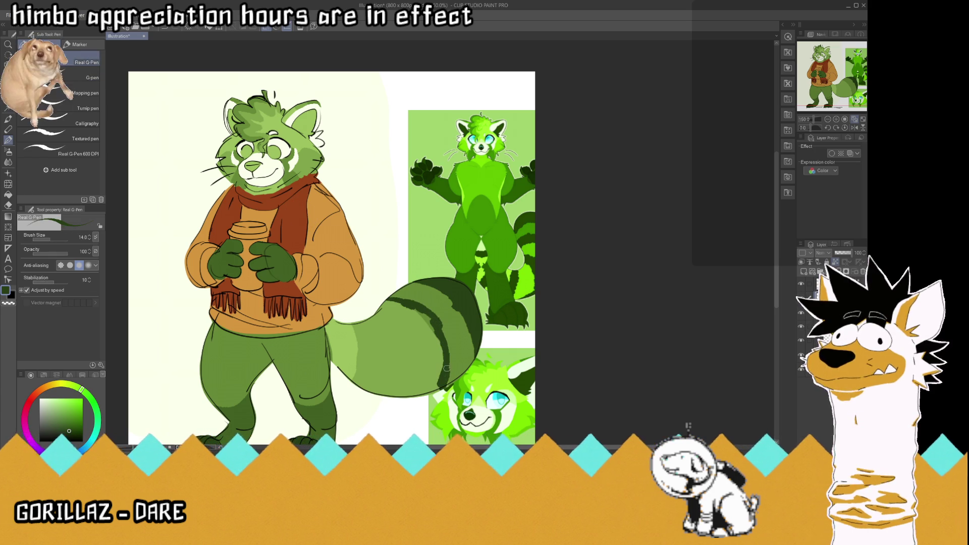
left_click_drag(424, 402, 426, 386)
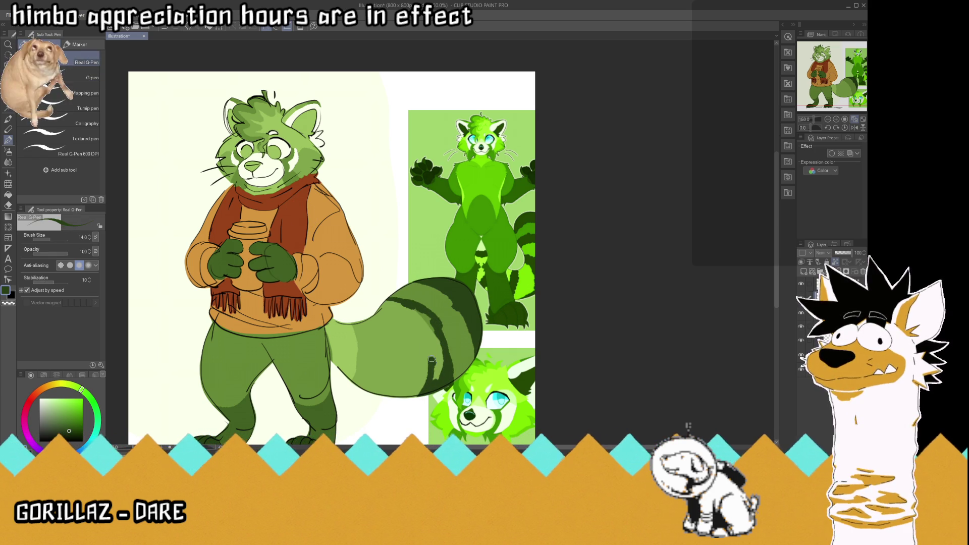
mouse_move(429, 335)
left_mouse_down()
mouse_move(387, 303)
mouse_move(424, 300)
mouse_move(441, 365)
left_mouse_up()
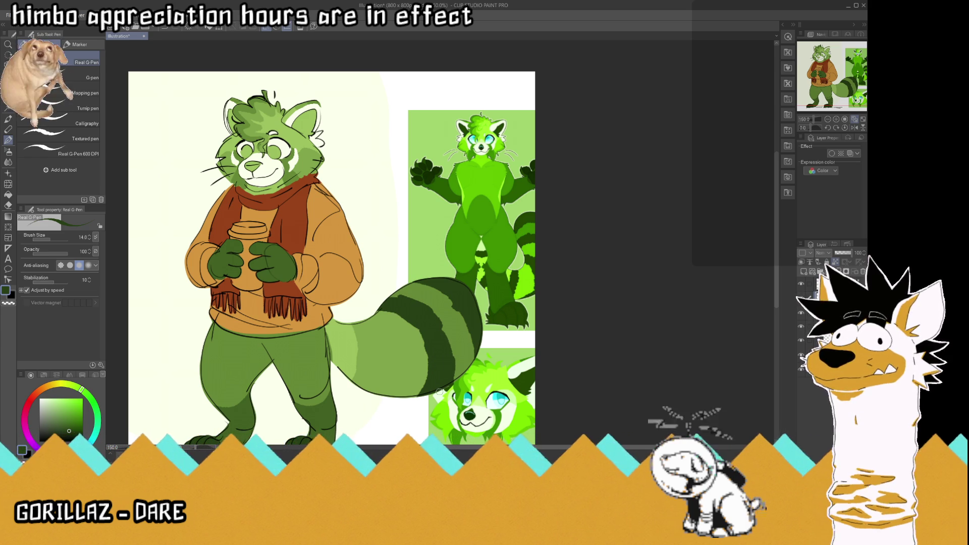
mouse_move(390, 332)
left_mouse_down()
mouse_move(405, 356)
mouse_move(398, 390)
mouse_move(382, 389)
mouse_move(393, 362)
mouse_move(367, 325)
mouse_move(389, 350)
left_mouse_up()
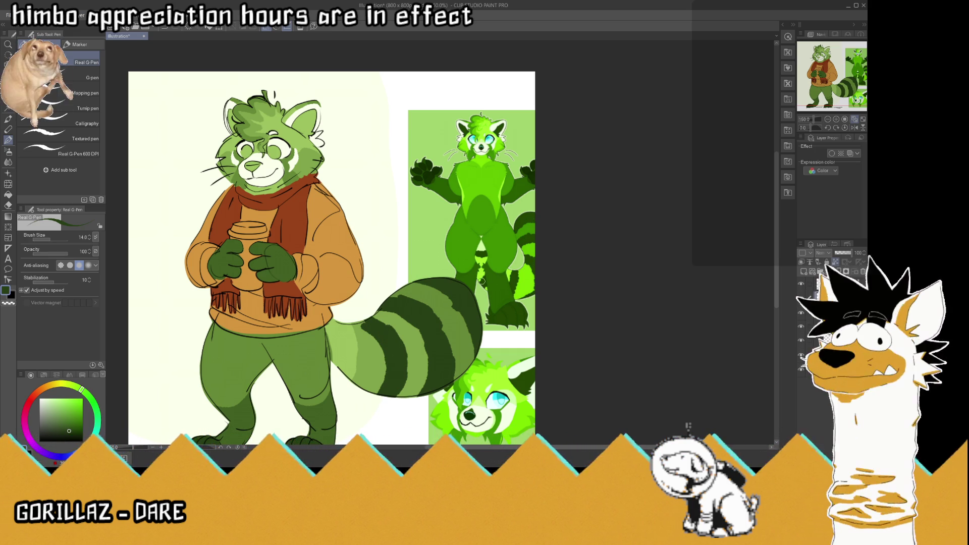
mouse_move(355, 332)
left_mouse_down()
mouse_move(353, 377)
mouse_move(343, 354)
mouse_move(357, 342)
left_mouse_up()
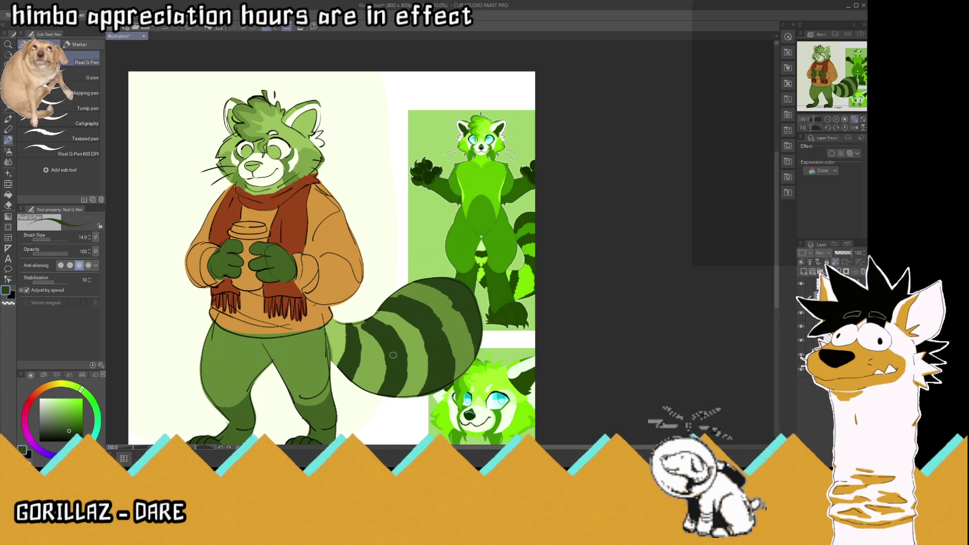
left_click_drag(333, 324, 331, 344)
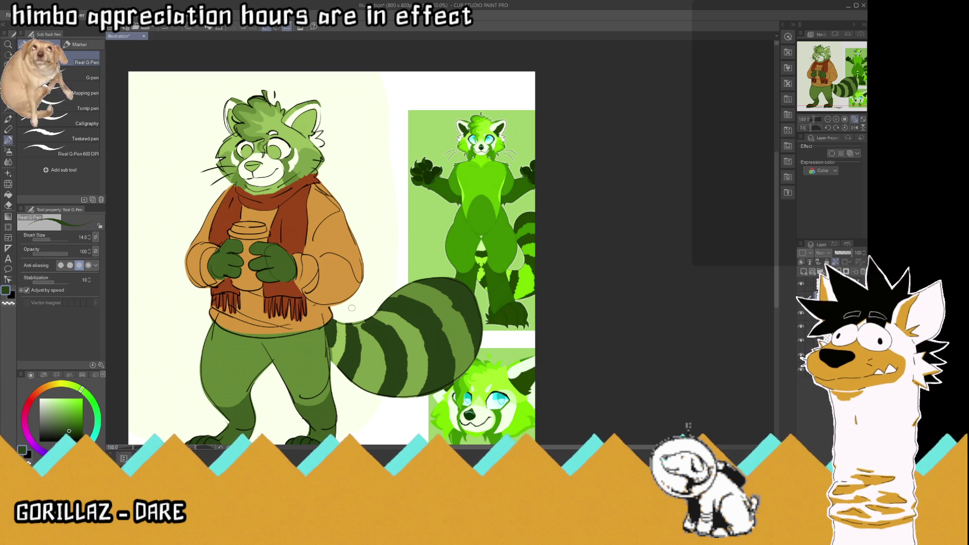
key("i")
Step: Sample greens from the tail, settle on dark green and paint the panda's inner ear
left_click(376, 358)
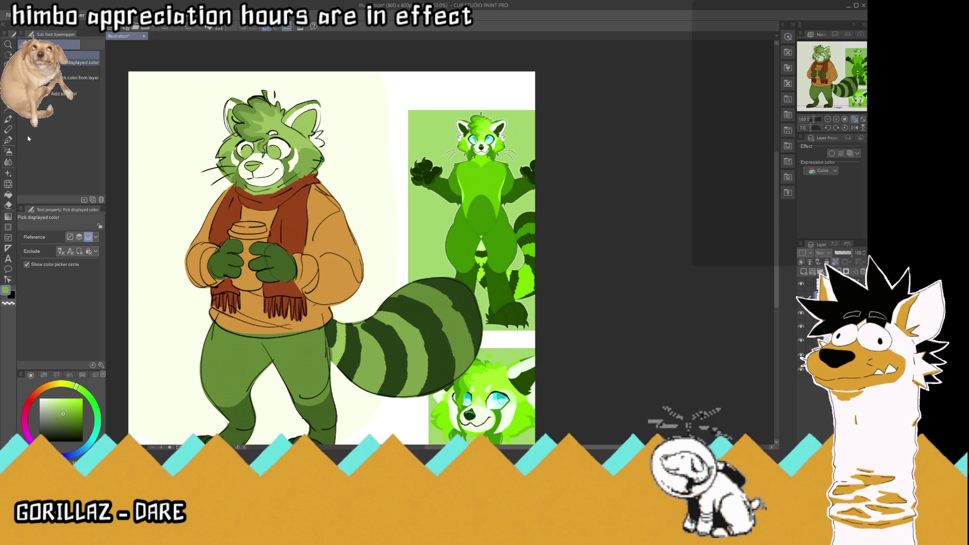
left_click(8, 139)
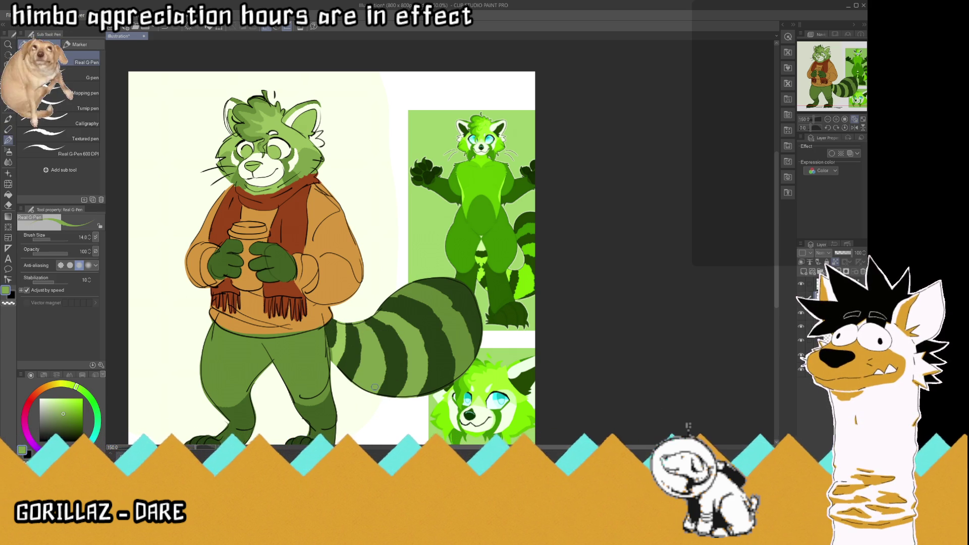
key("i")
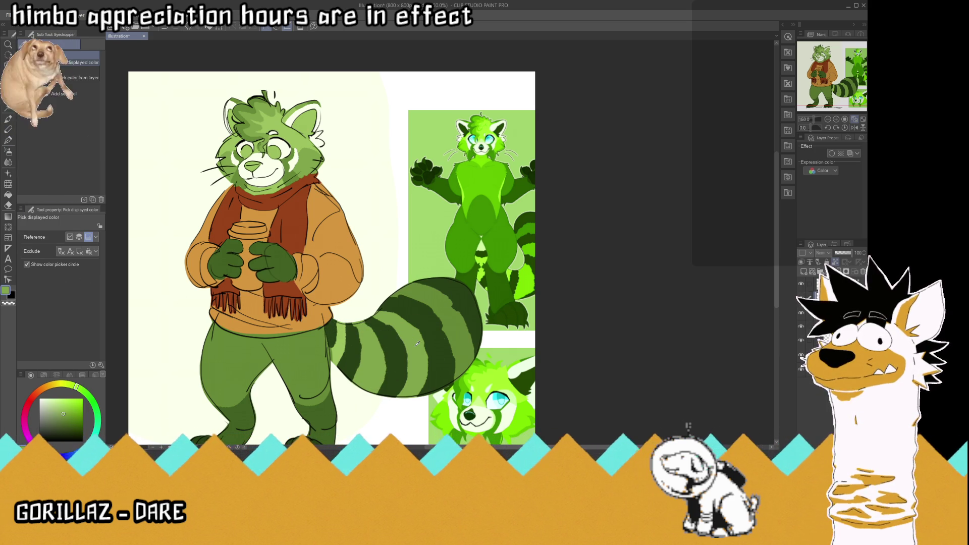
key("p")
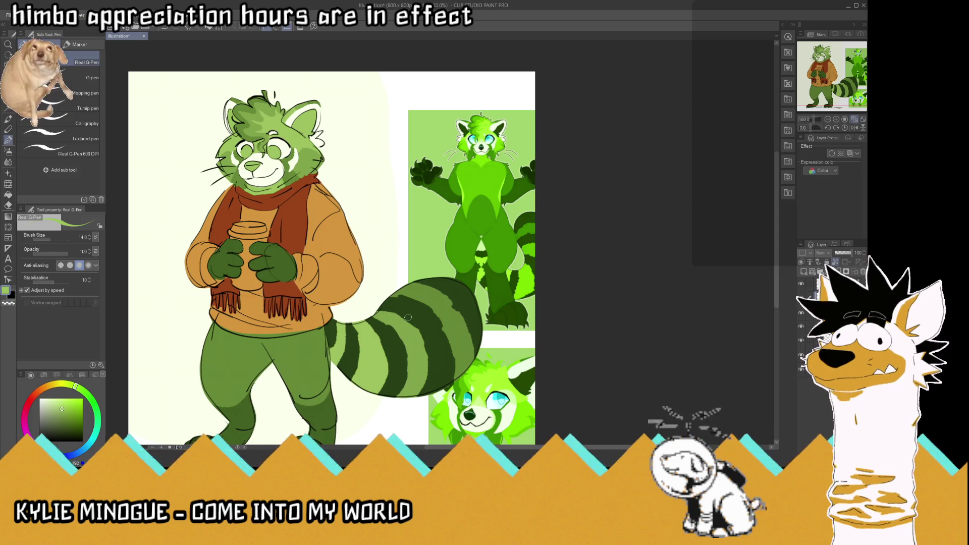
key("i")
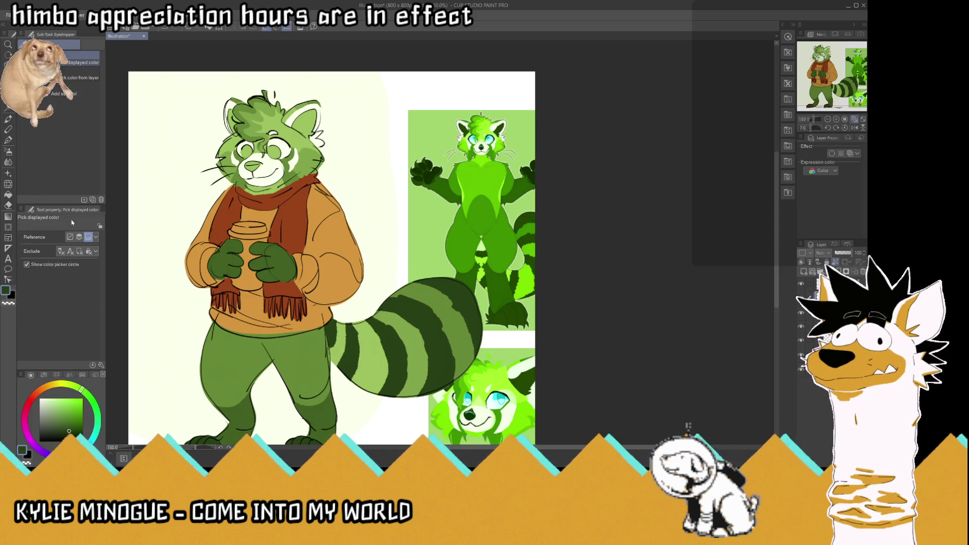
left_click(8, 140)
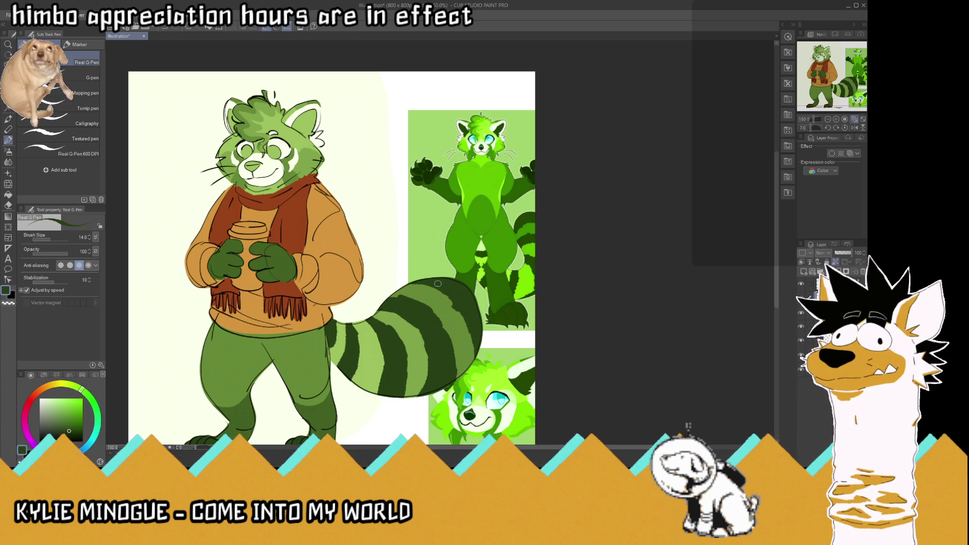
key("i")
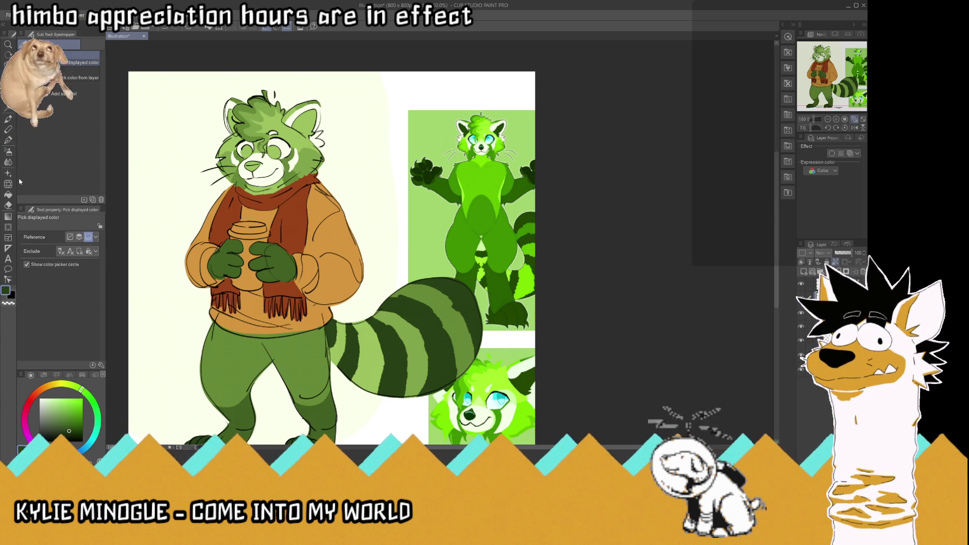
key("p")
mouse_move(300, 126)
left_mouse_down()
mouse_move(319, 111)
mouse_move(312, 125)
left_mouse_up()
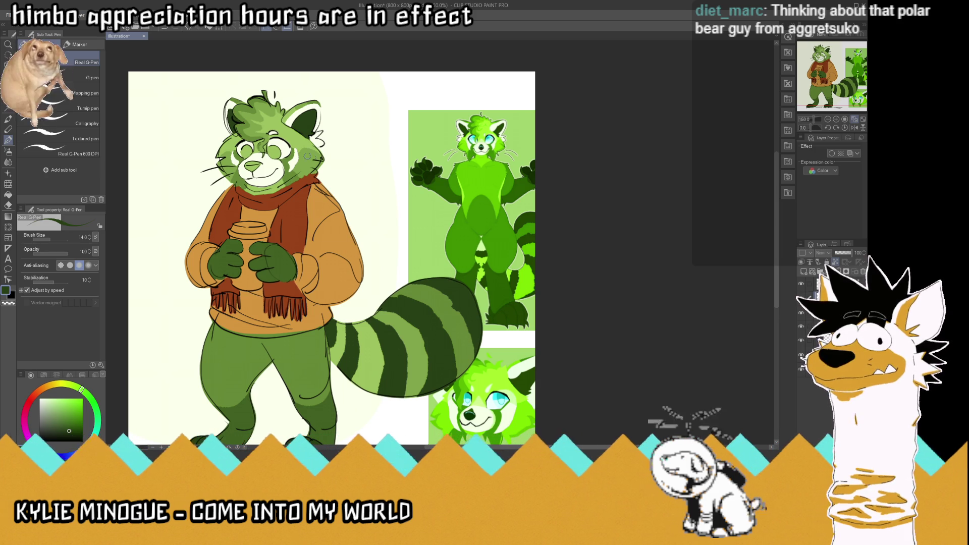
scroll(186, 83, "up", 4)
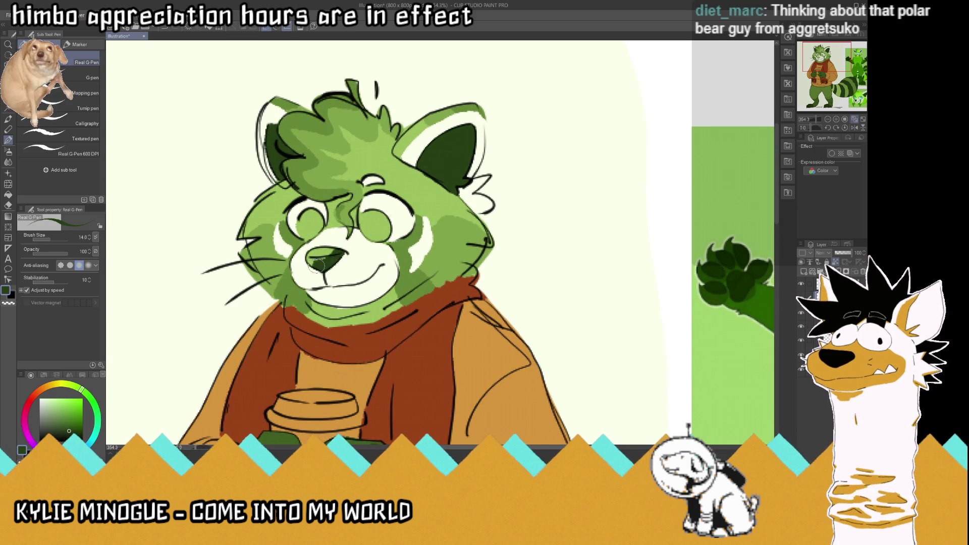
scroll(349, 254, "down", 5)
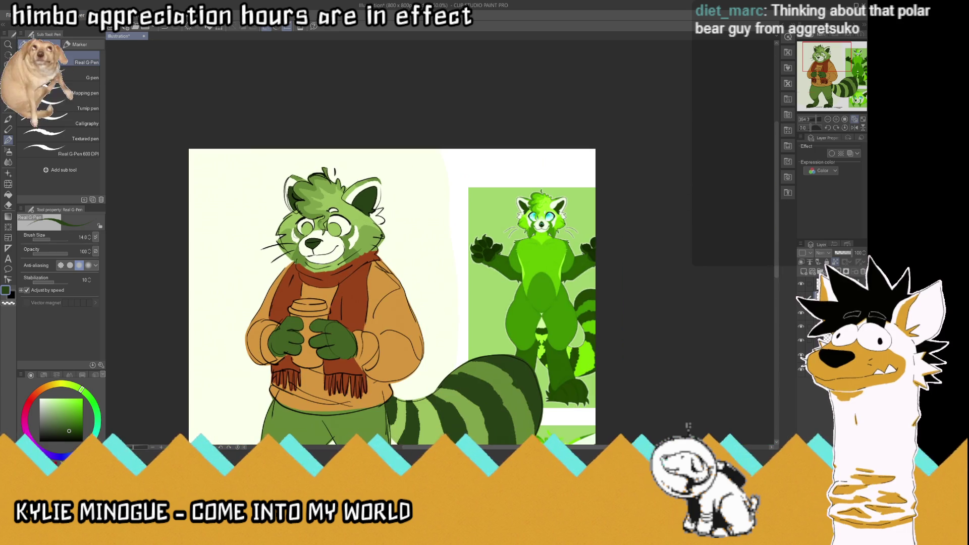
scroll(396, 311, "up", 1)
scroll(396, 311, "down", 3)
scroll(396, 312, "up", 2)
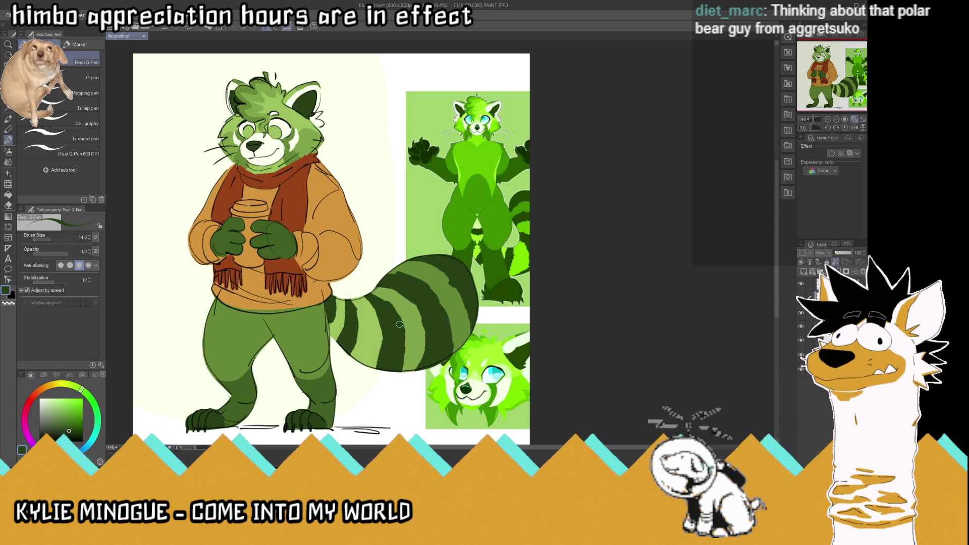
scroll(399, 323, "down", 2)
scroll(399, 323, "up", 2)
scroll(364, 251, "up", 1)
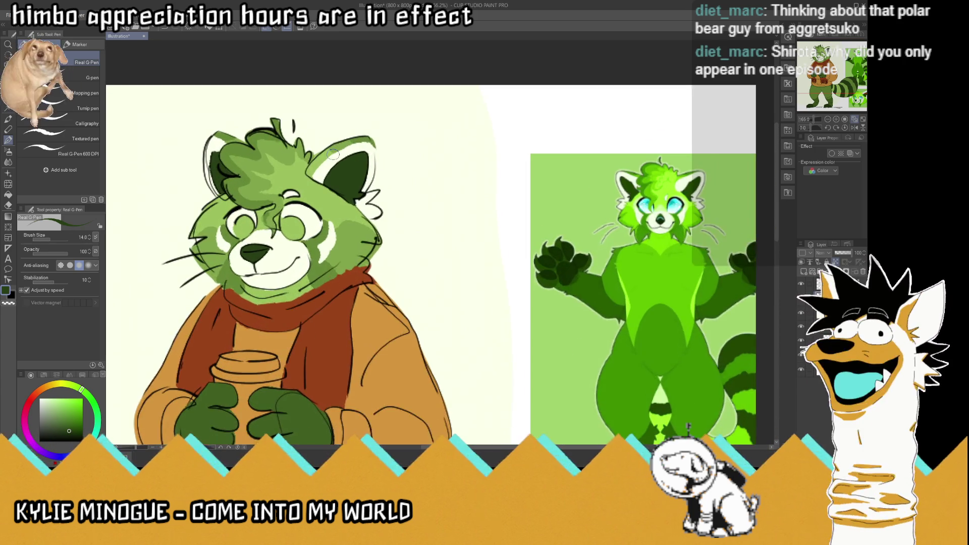
scroll(324, 173, "up", 1)
Step: Eyedrop the mint eye colour from the reference and return to the Real G-Pen
key("i")
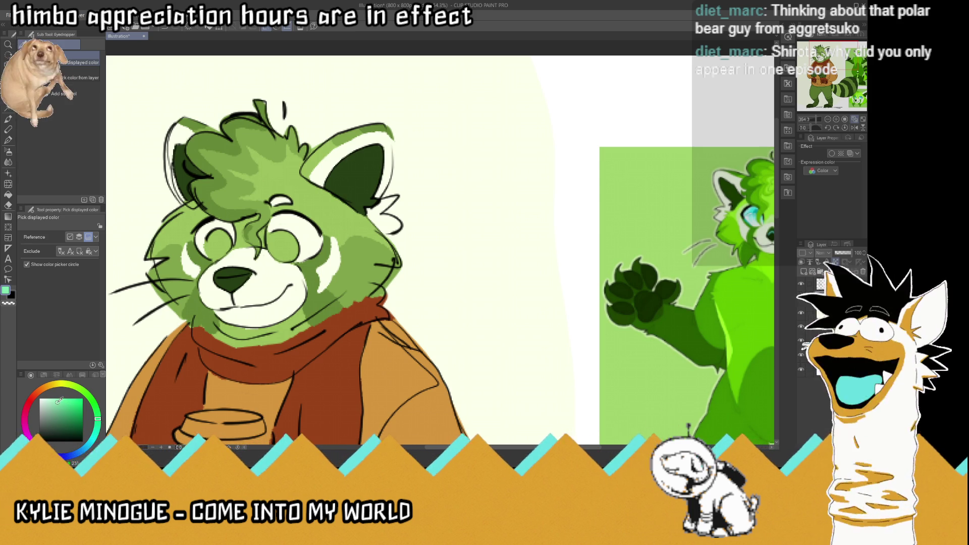
left_click(8, 143)
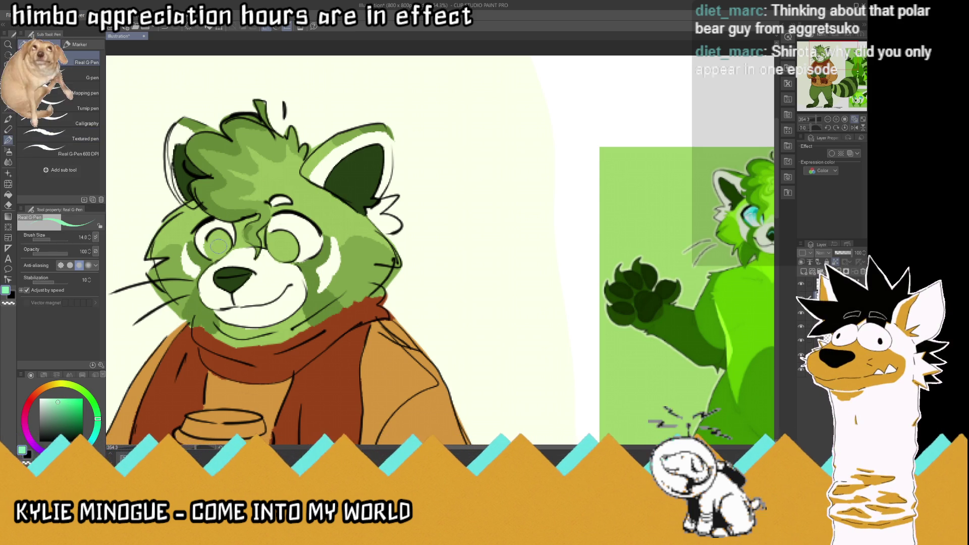
Step: Paint mint green into both eyes and add larger lighter highlights in each
mouse_move(205, 246)
left_mouse_down()
mouse_move(218, 254)
mouse_move(230, 227)
left_mouse_up()
mouse_move(277, 257)
left_mouse_down()
mouse_move(271, 230)
mouse_move(290, 230)
mouse_move(286, 257)
mouse_move(295, 220)
left_mouse_up()
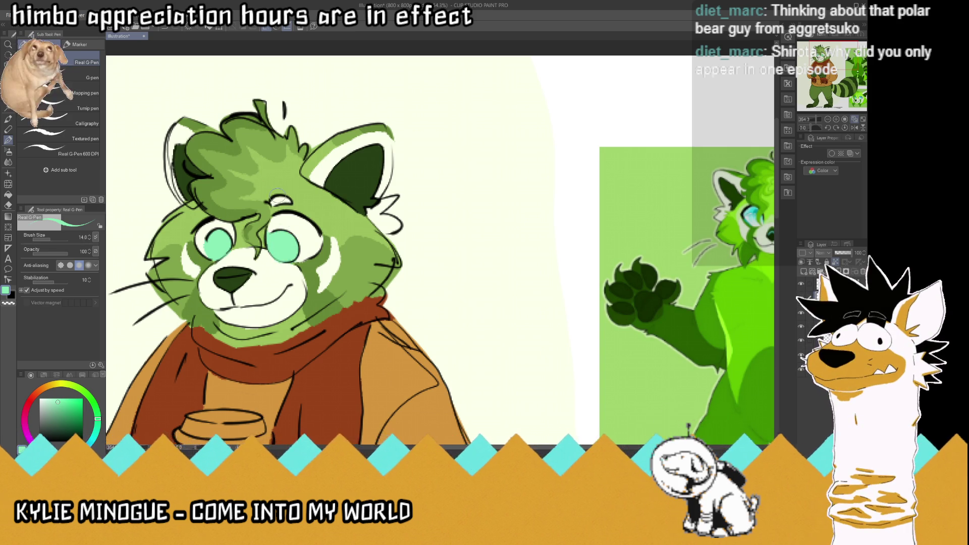
scroll(277, 195, "down", 2)
scroll(238, 197, "down", 1)
scroll(238, 197, "down", 1)
scroll(238, 197, "down", 1)
scroll(326, 292, "up", 1)
scroll(326, 291, "down", 2)
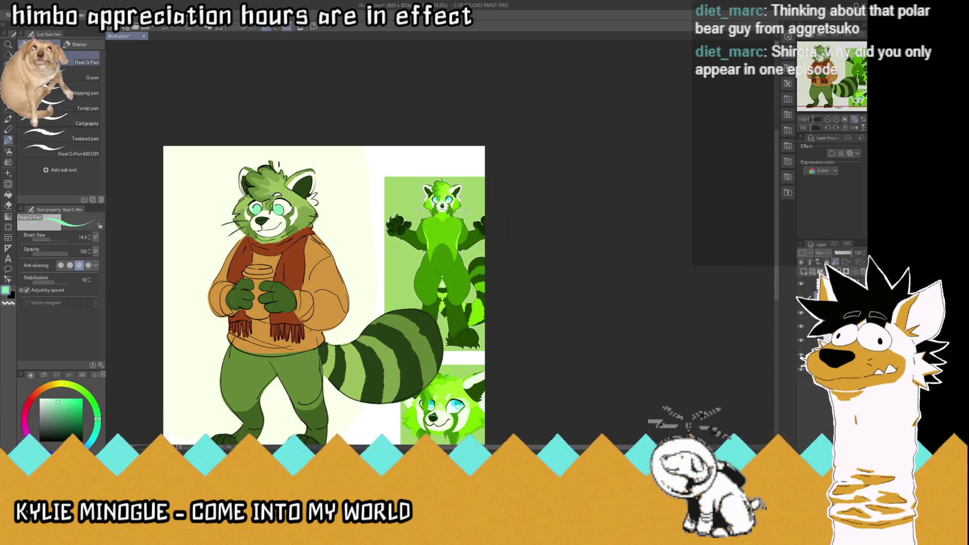
scroll(265, 198, "up", 1)
scroll(265, 197, "up", 1)
scroll(265, 198, "up", 1)
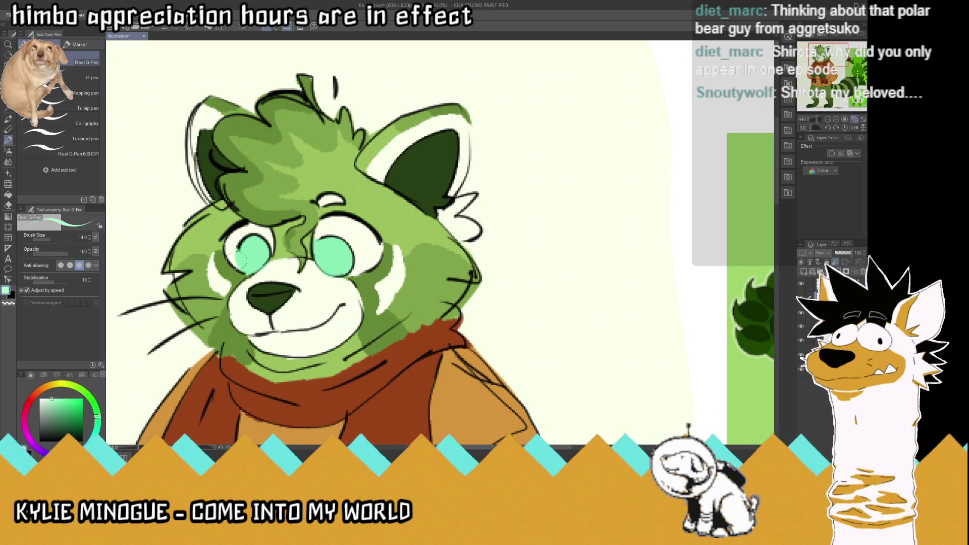
left_click_drag(238, 261, 257, 266)
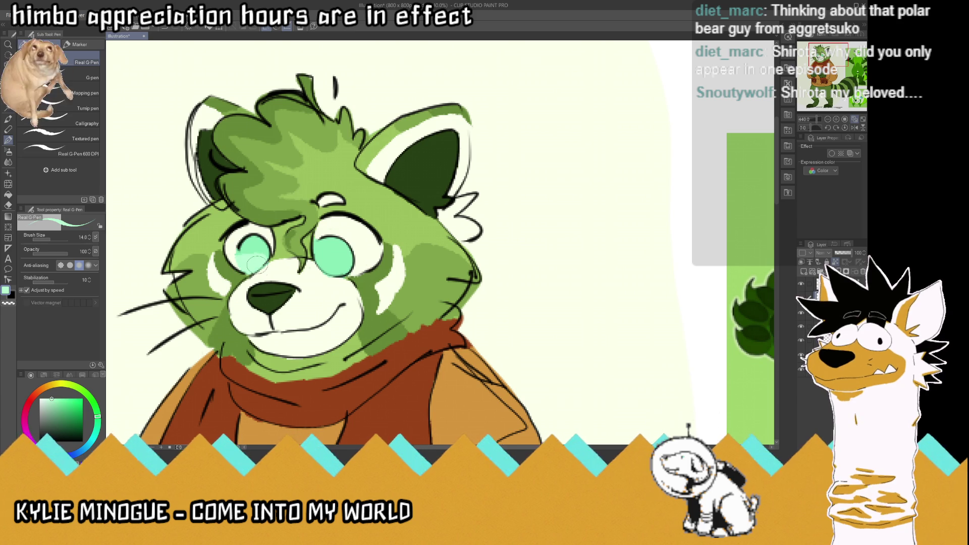
mouse_move(318, 256)
left_mouse_down()
mouse_move(350, 258)
mouse_move(352, 271)
mouse_move(348, 261)
left_mouse_up()
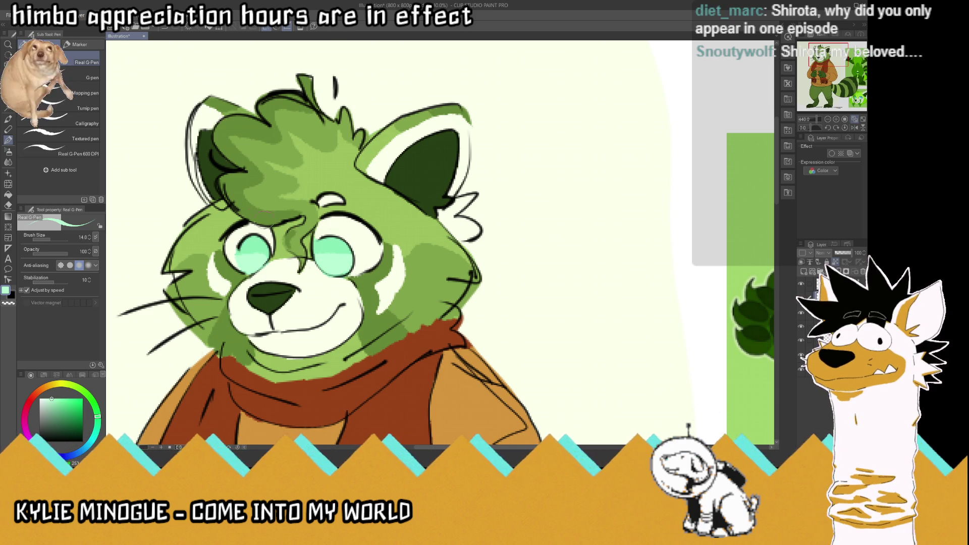
scroll(352, 264, "down", 2)
scroll(352, 264, "down", 2)
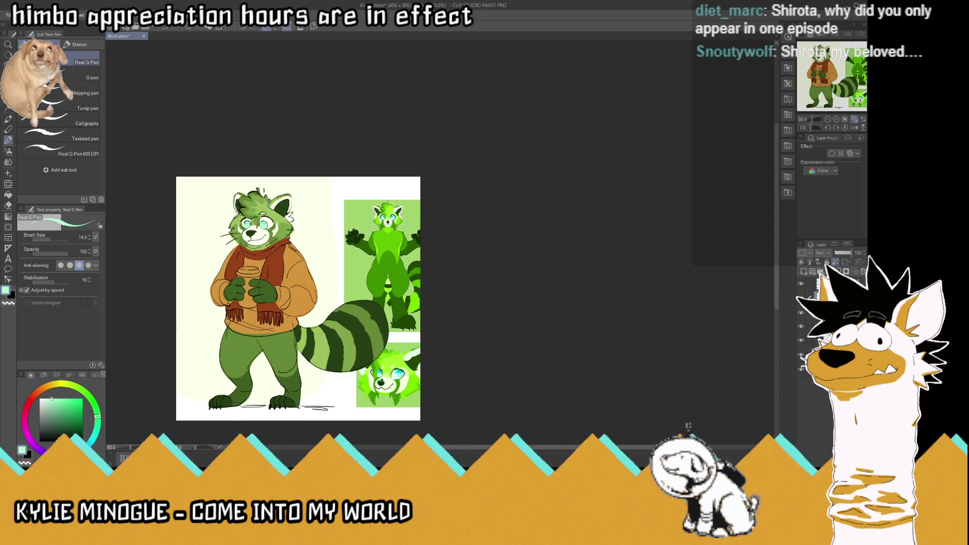
scroll(252, 216, "up", 1)
scroll(253, 216, "up", 1)
scroll(252, 217, "up", 2)
scroll(252, 217, "up", 2)
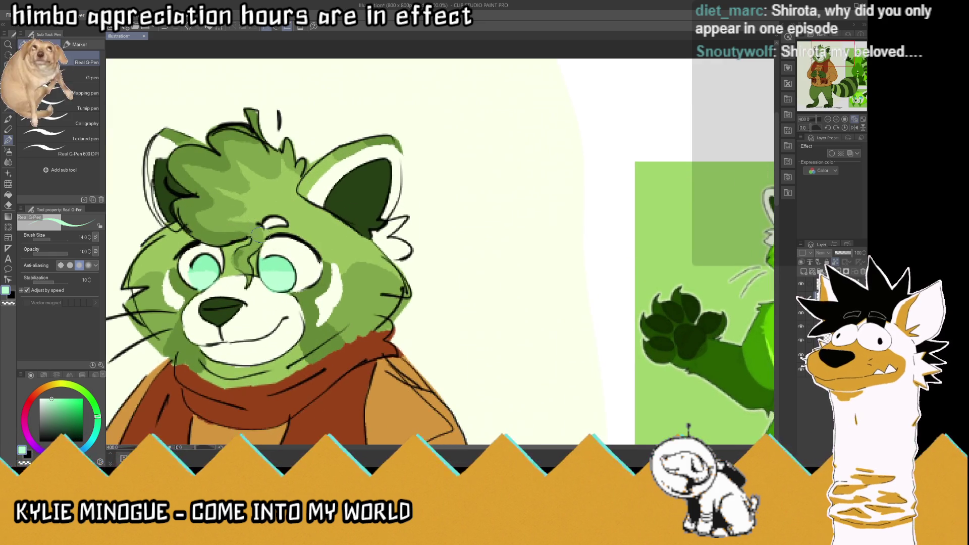
scroll(265, 257, "up", 1)
key("alt")
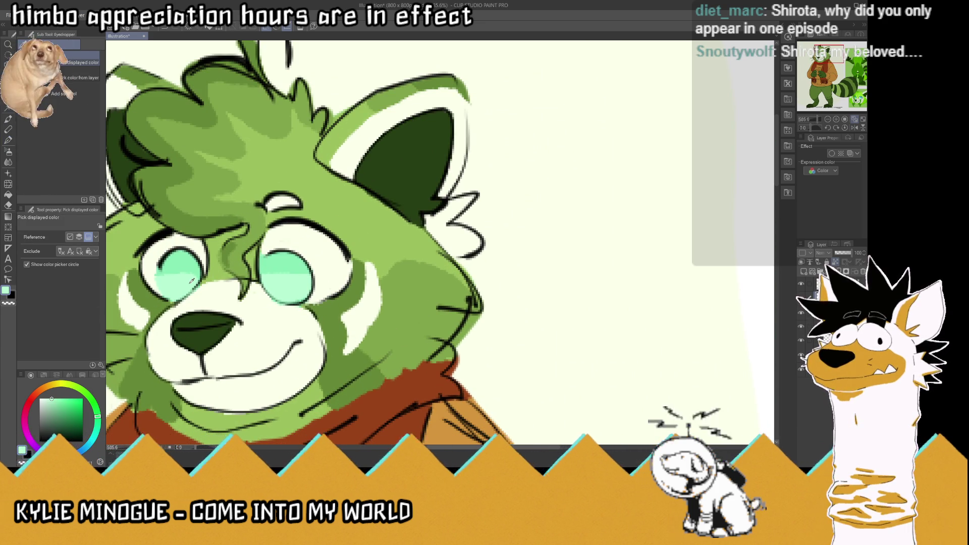
left_click(9, 138)
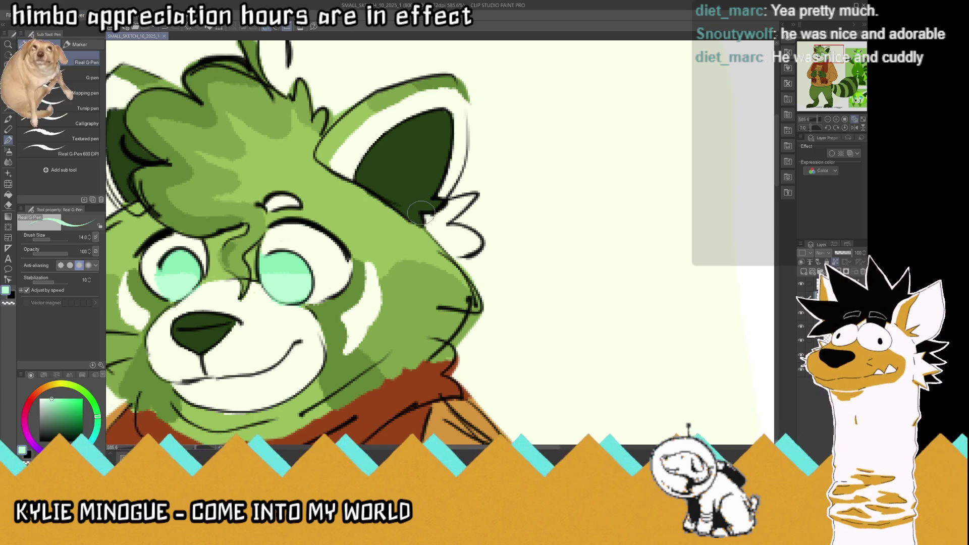
scroll(423, 211, "down", 2)
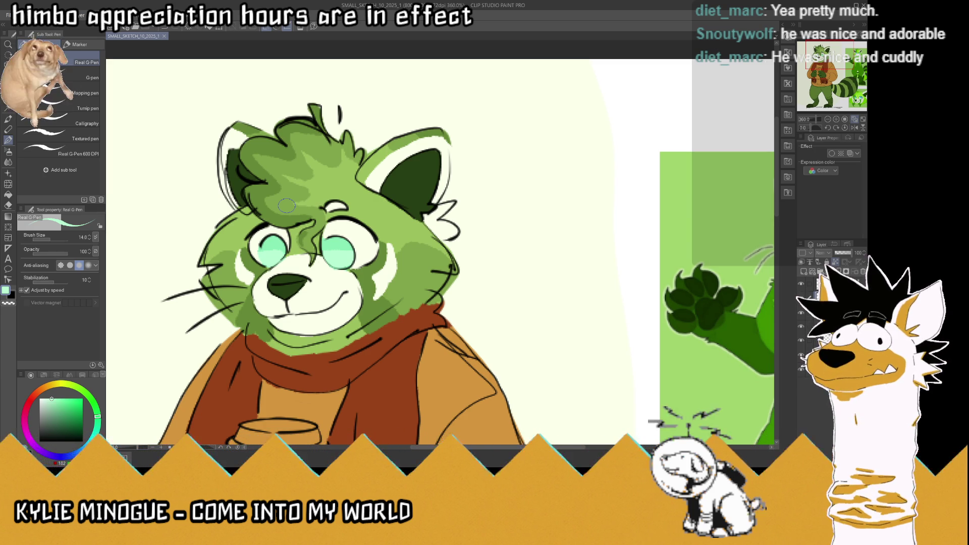
key("i")
scroll(399, 216, "down", 5)
scroll(561, 405, "down", 2)
scroll(557, 399, "up", 4)
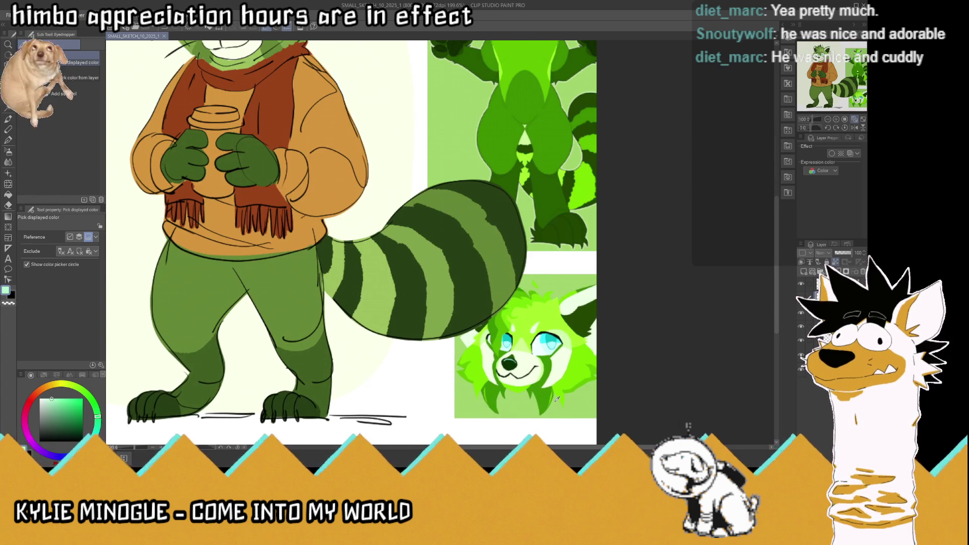
scroll(556, 398, "down", 3)
scroll(411, 226, "up", 2)
scroll(412, 227, "up", 3)
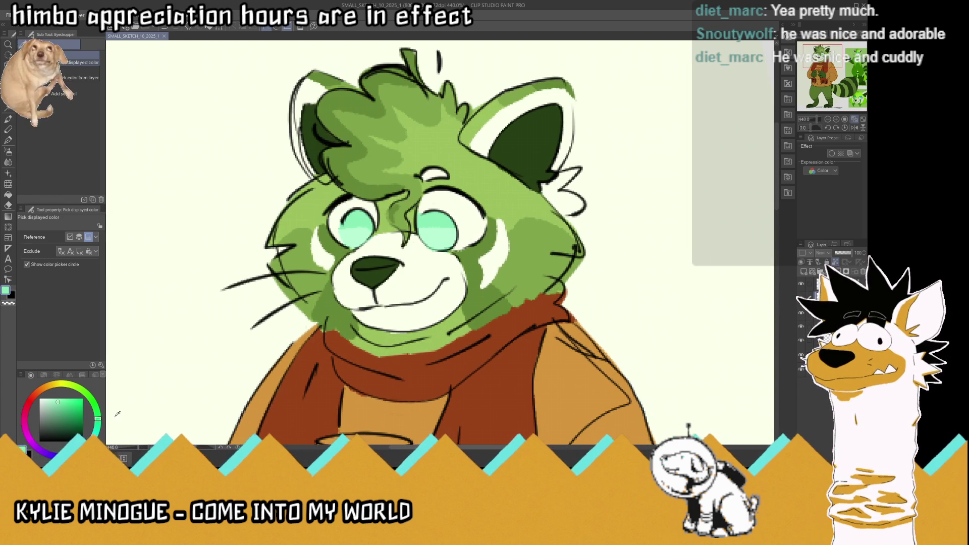
Step: Repaint the right eye with a smaller teal iris, then sample the left eye's mint for matching
left_click(59, 411)
key("p")
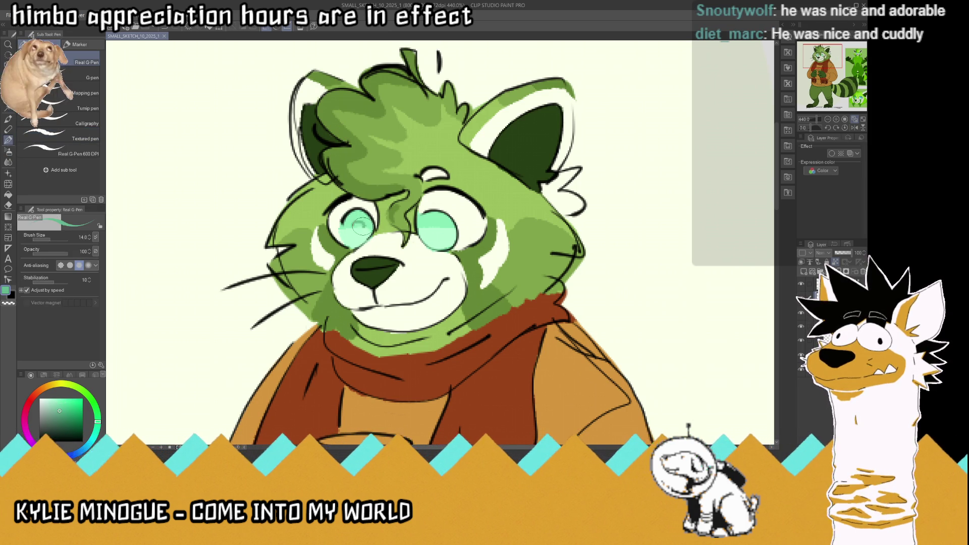
left_click_drag(428, 221, 439, 226)
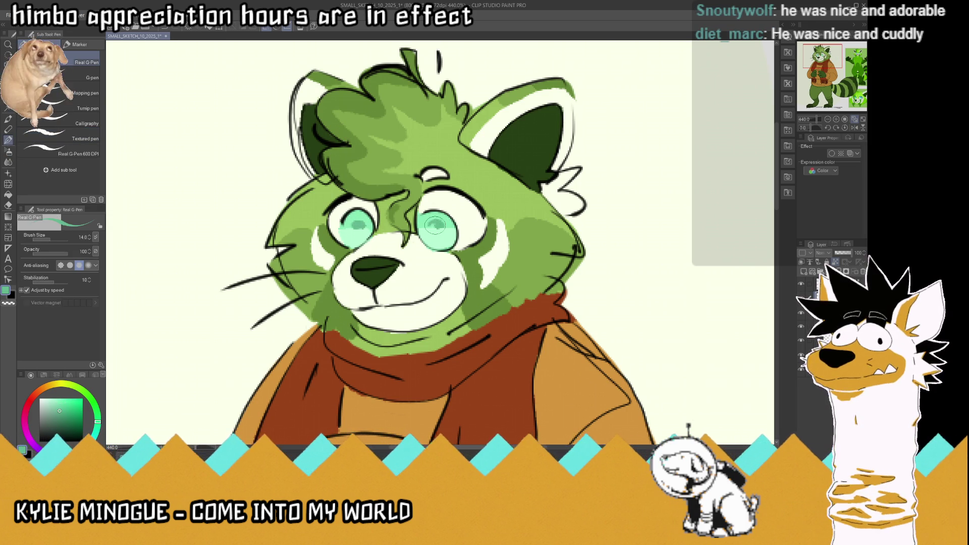
key("i")
left_click(362, 222)
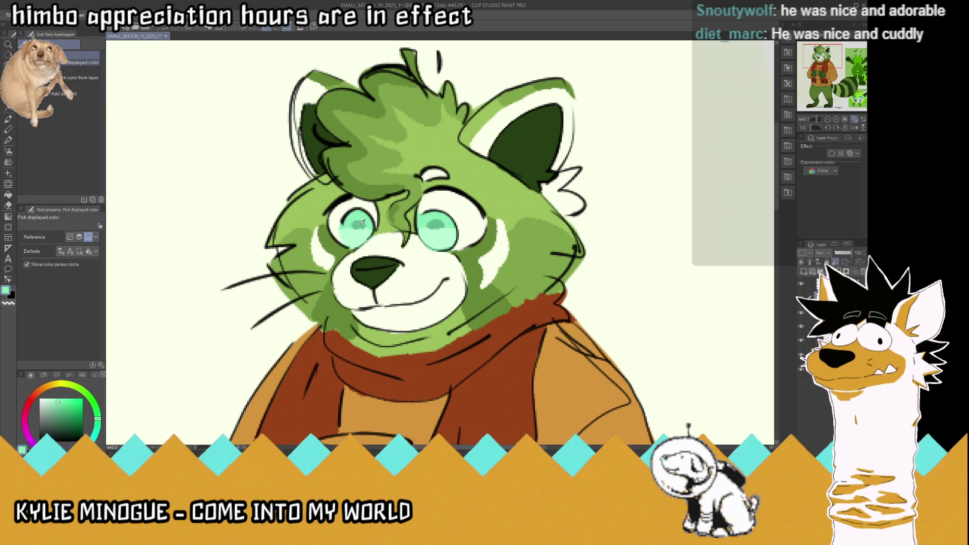
left_click(361, 226)
left_click(361, 230)
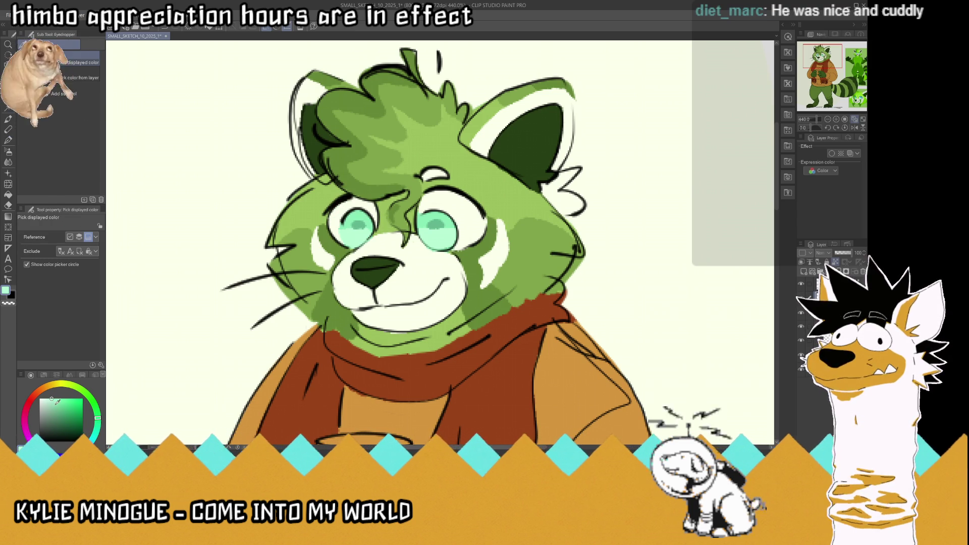
key("p")
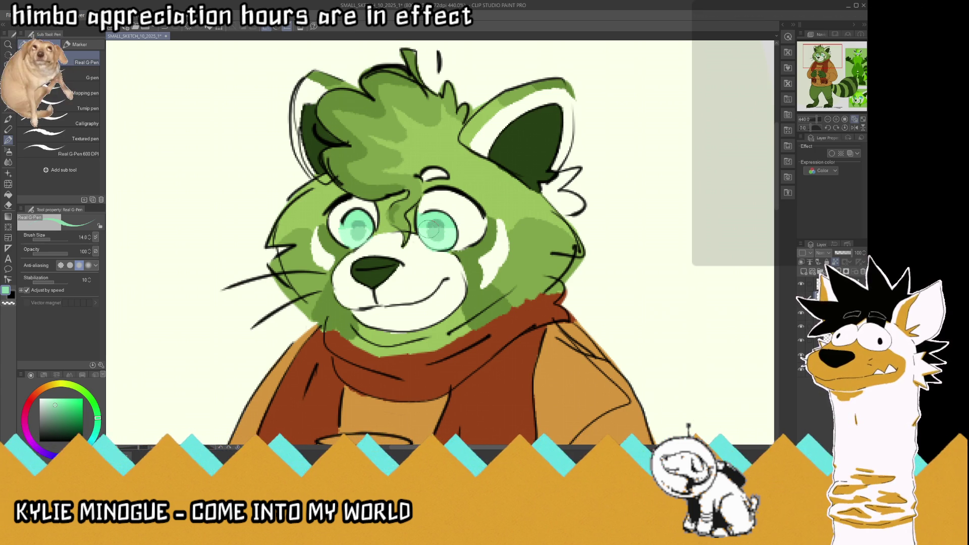
scroll(441, 230, "down", 3)
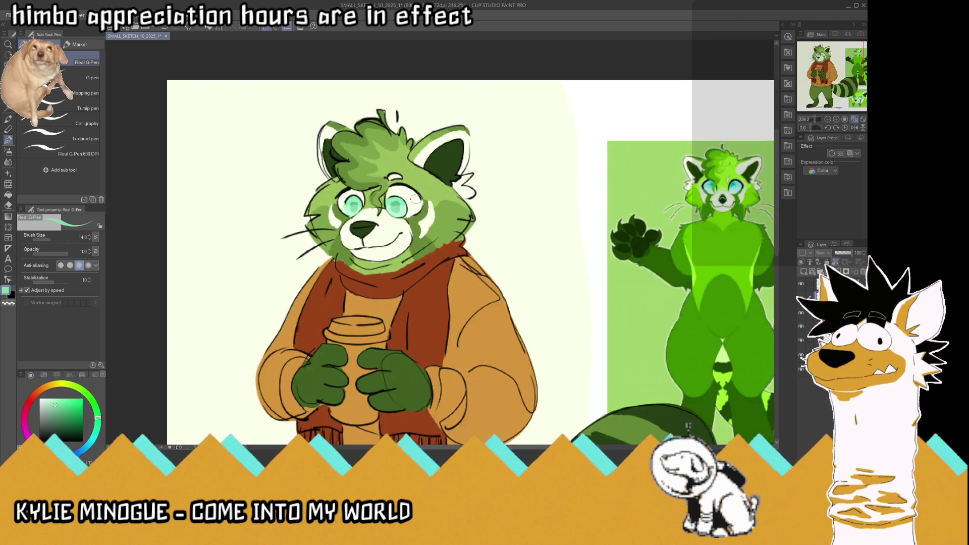
scroll(441, 231, "down", 2)
scroll(441, 230, "down", 2)
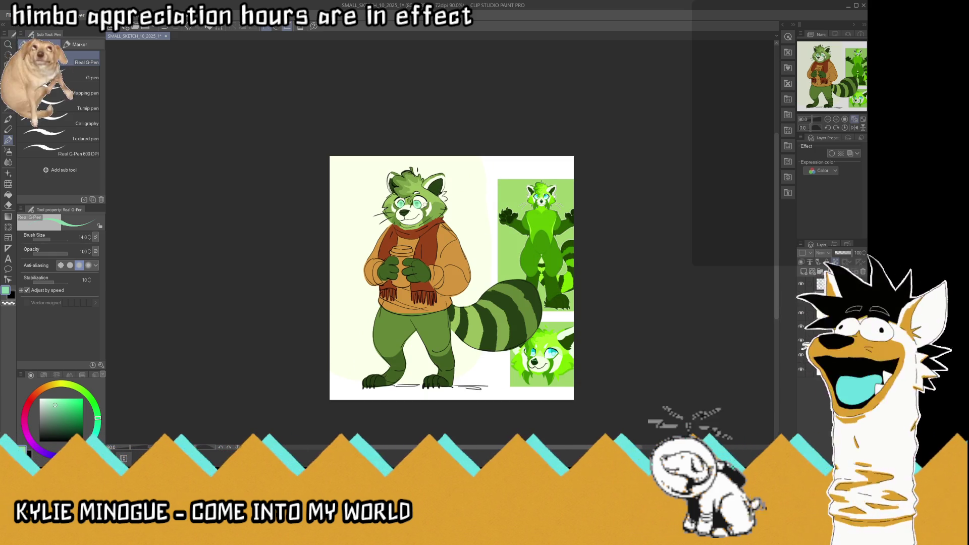
scroll(413, 201, "up", 2)
scroll(413, 201, "up", 3)
scroll(412, 191, "up", 2)
scroll(410, 195, "up", 2)
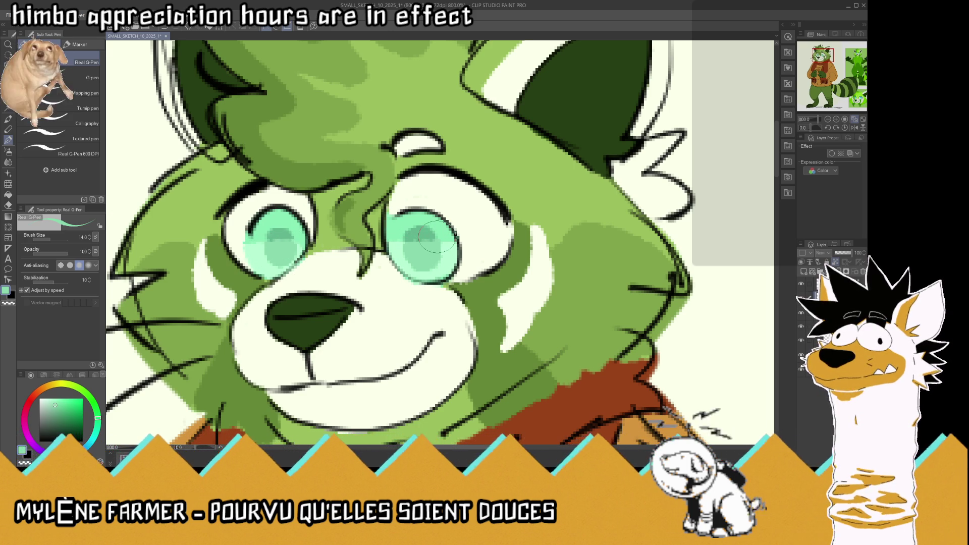
key("i")
key("p")
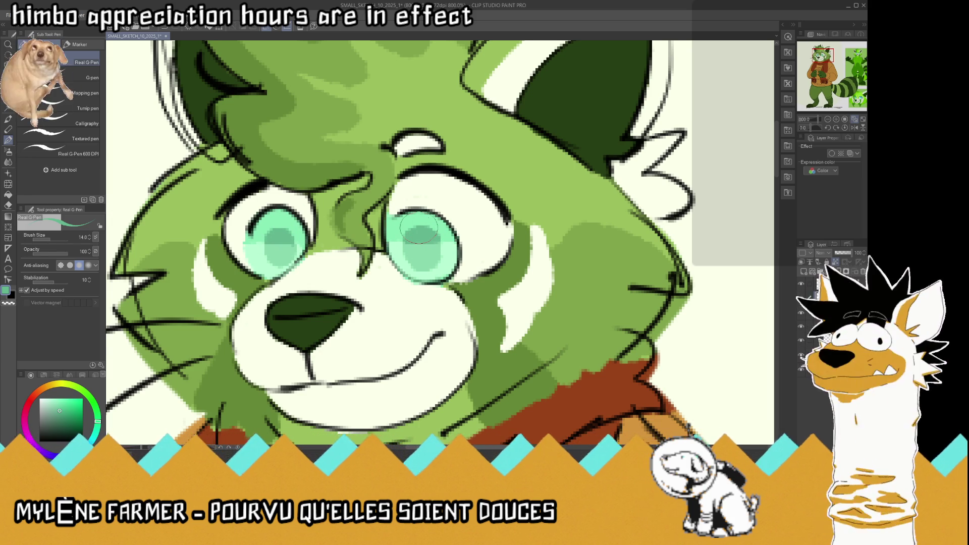
scroll(420, 232, "down", 5)
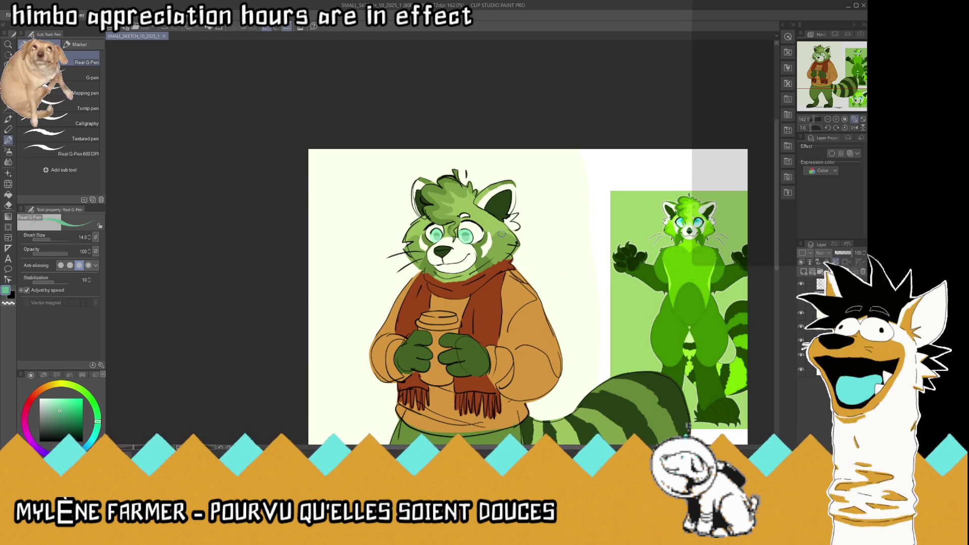
scroll(511, 235, "down", 2)
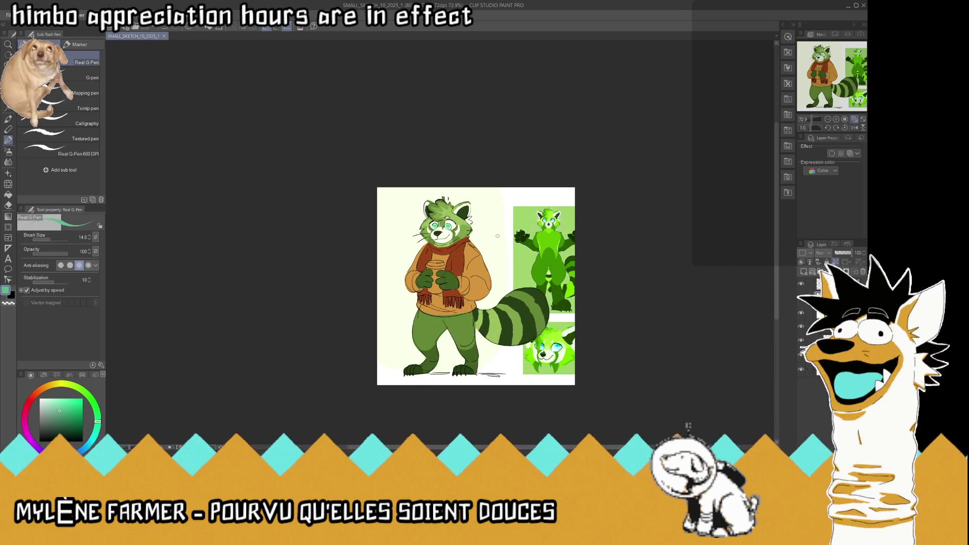
scroll(497, 235, "up", 1)
scroll(492, 235, "up", 1)
scroll(464, 231, "up", 1)
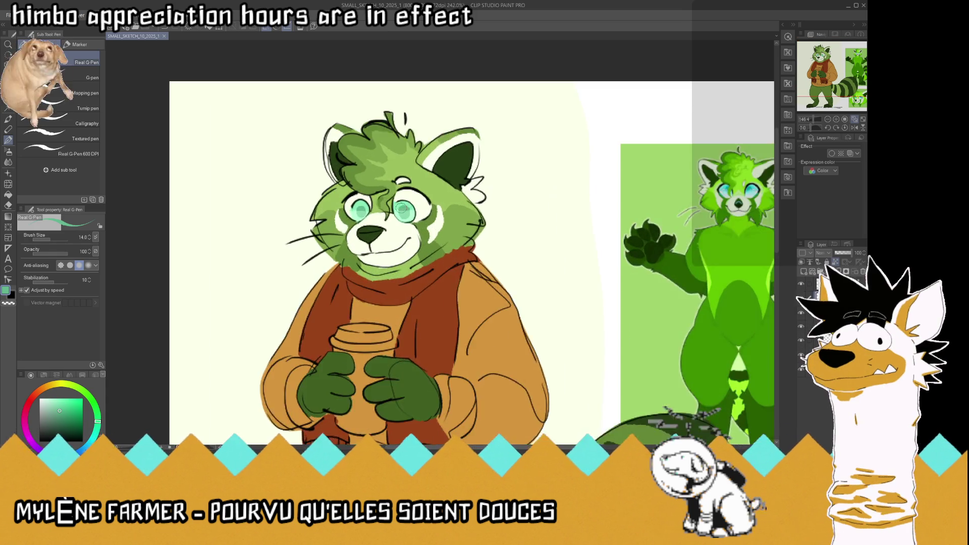
scroll(401, 209, "up", 2)
Step: Sample the scarf brown and fill the scarf edge under the chin
left_click(270, 386, "alt")
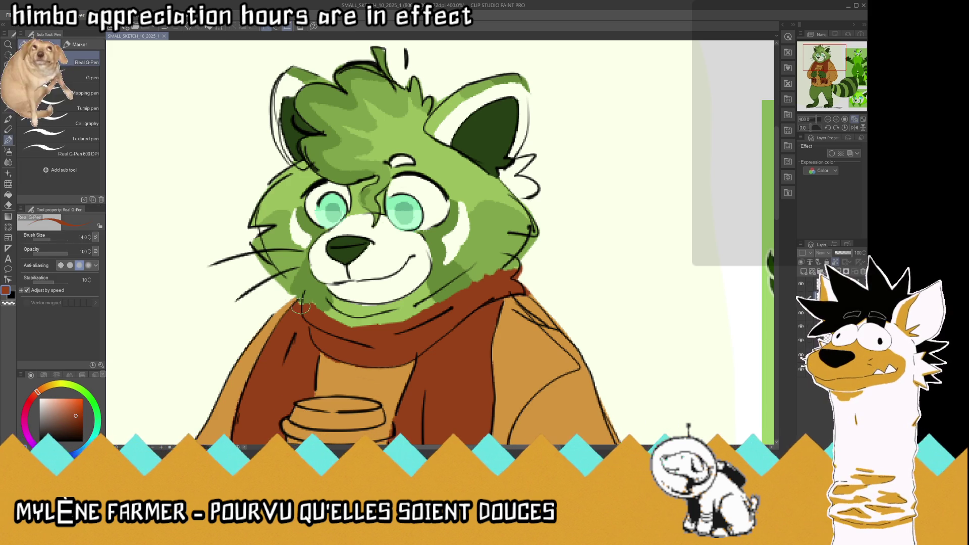
left_click_drag(306, 292, 378, 341)
mouse_move(328, 306)
left_mouse_down()
mouse_move(347, 318)
mouse_move(400, 316)
mouse_move(458, 292)
mouse_move(497, 258)
mouse_move(496, 270)
left_mouse_up()
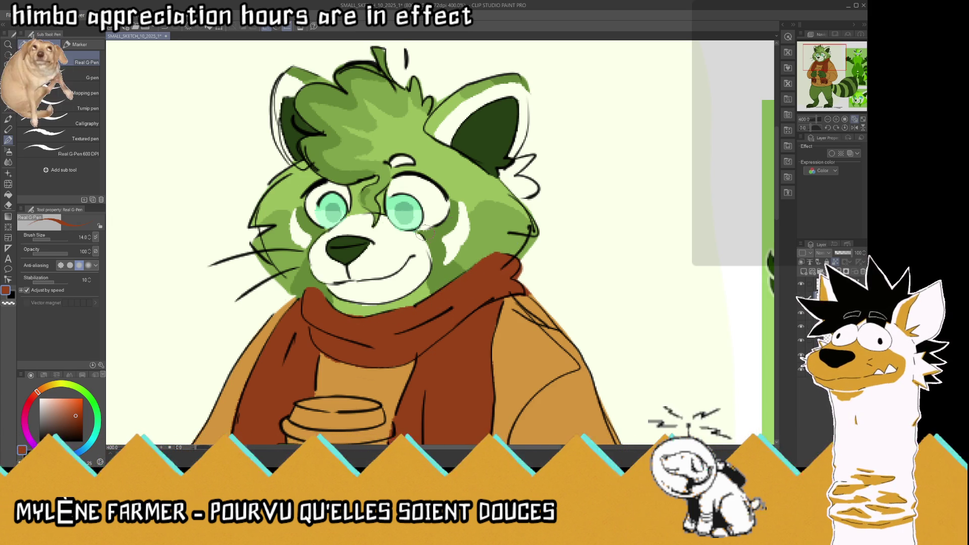
scroll(421, 237, "down", 3)
scroll(421, 237, "down", 1)
scroll(421, 237, "down", 1)
scroll(432, 211, "up", 2)
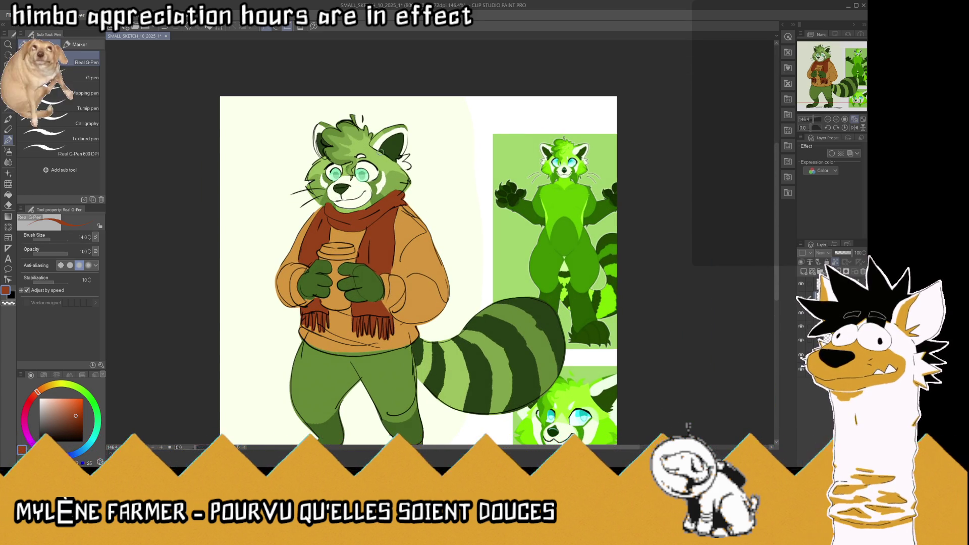
scroll(341, 140, "up", 1)
scroll(348, 138, "up", 3)
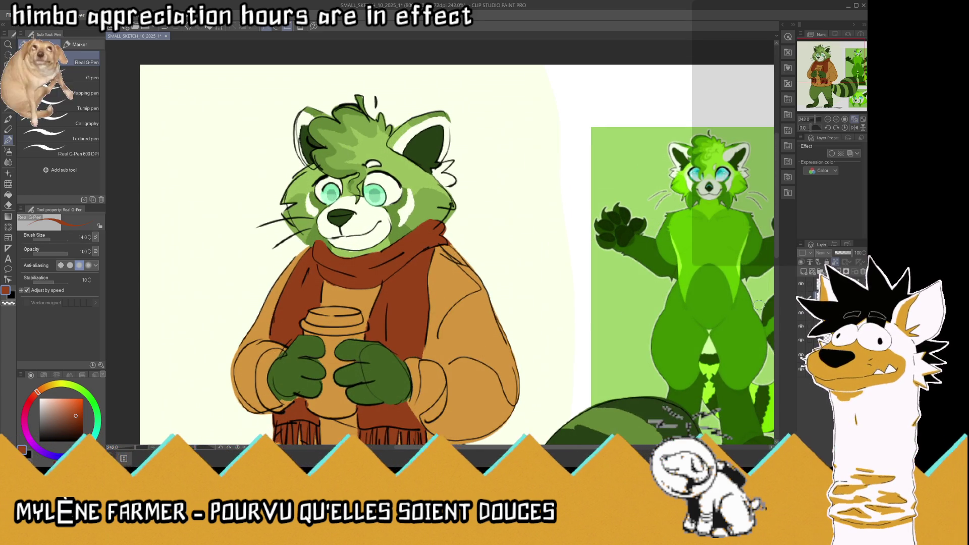
scroll(420, 124, "up", 2)
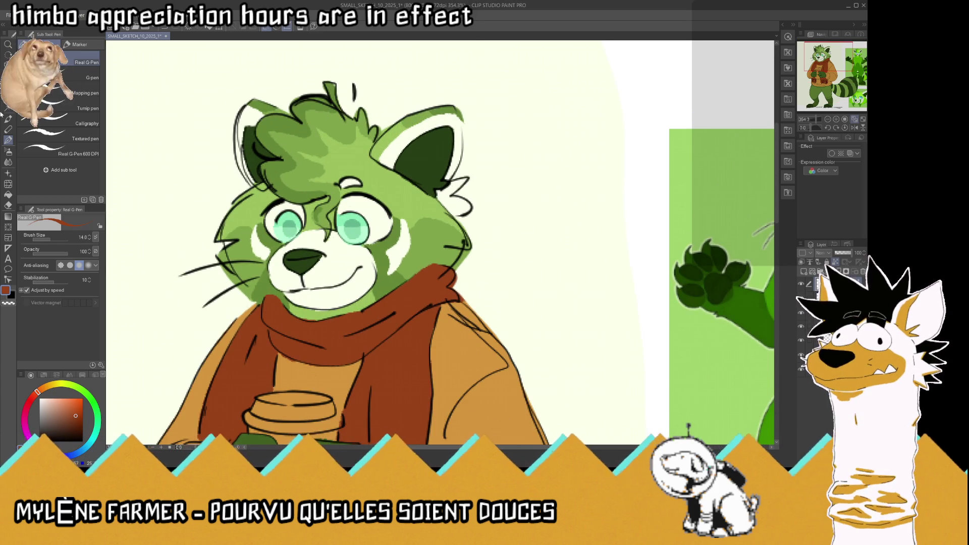
Step: Sample the eye's light green and return to the pen with it
key("i")
left_click(354, 223)
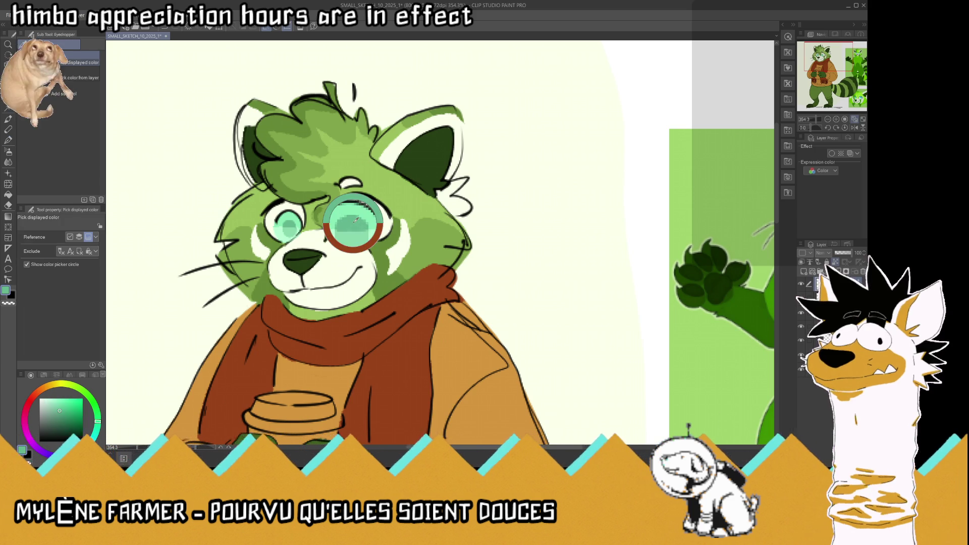
key("p")
scroll(344, 272, "up", 1)
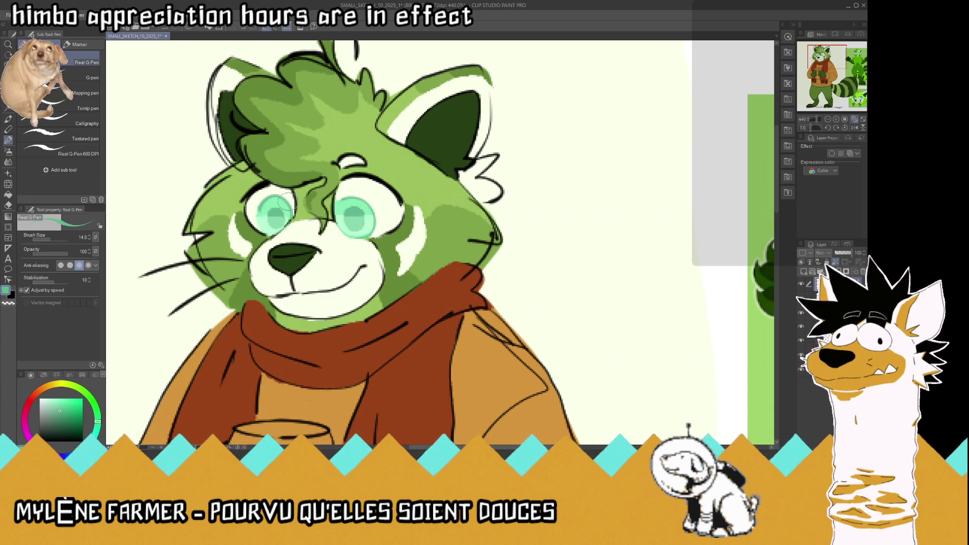
scroll(286, 219, "down", 3)
scroll(301, 174, "down", 2)
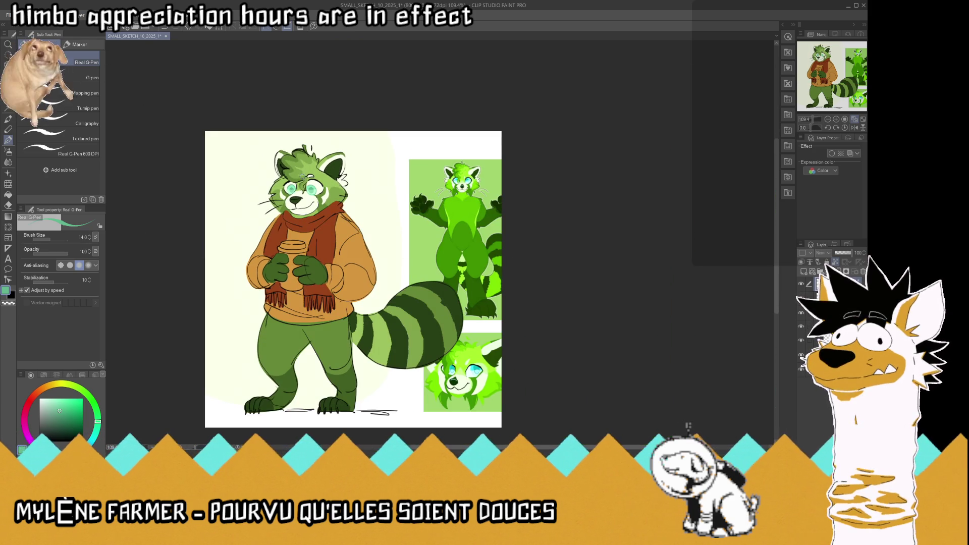
scroll(307, 160, "up", 1)
scroll(302, 312, "up", 1)
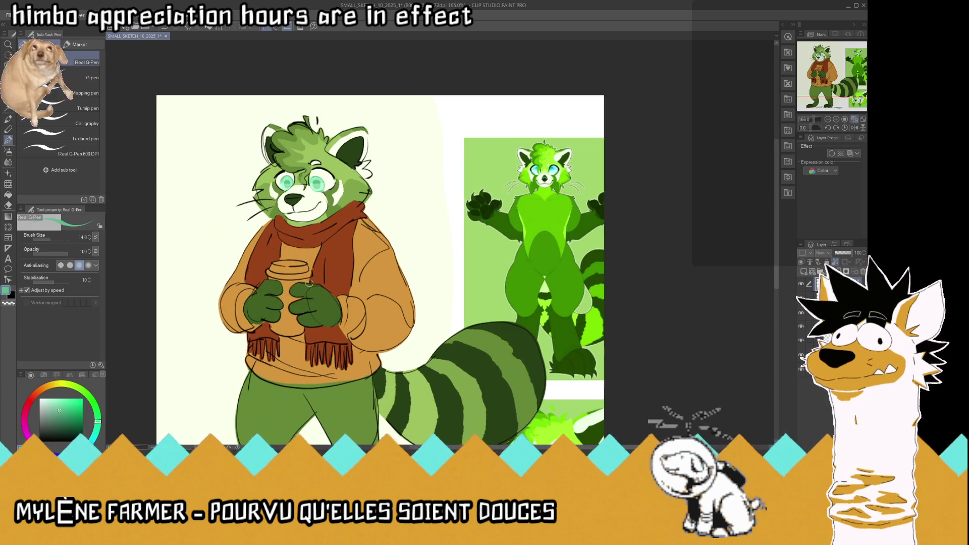
scroll(208, 284, "up", 2)
scroll(208, 285, "up", 1)
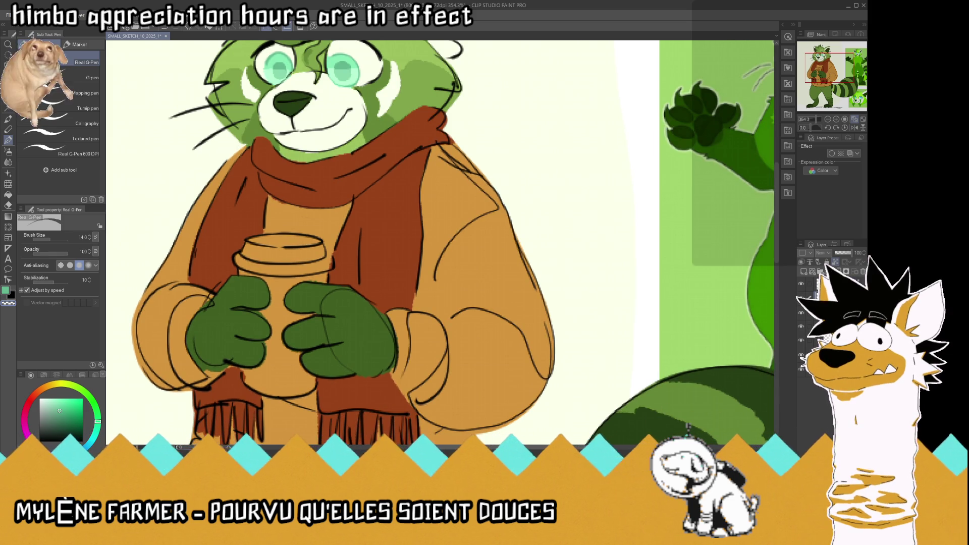
Step: Highlight the left glove's edge, then undo each attempted orange stroke on the cup to keep it white
mouse_move(256, 309)
left_mouse_down()
mouse_move(264, 317)
mouse_move(265, 281)
mouse_move(329, 278)
left_mouse_up()
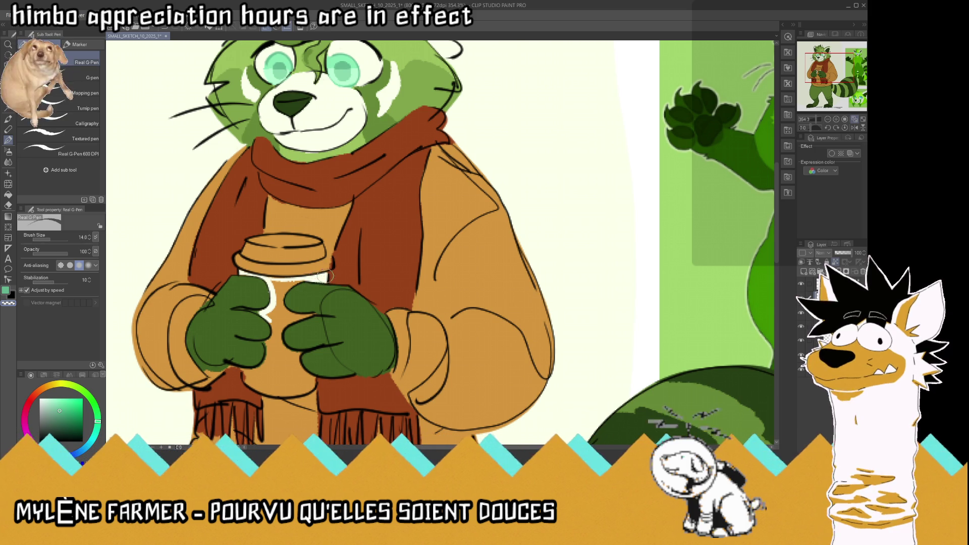
mouse_move(290, 281)
left_mouse_down()
mouse_move(273, 306)
mouse_move(282, 288)
left_mouse_up()
key("ctrl+z")
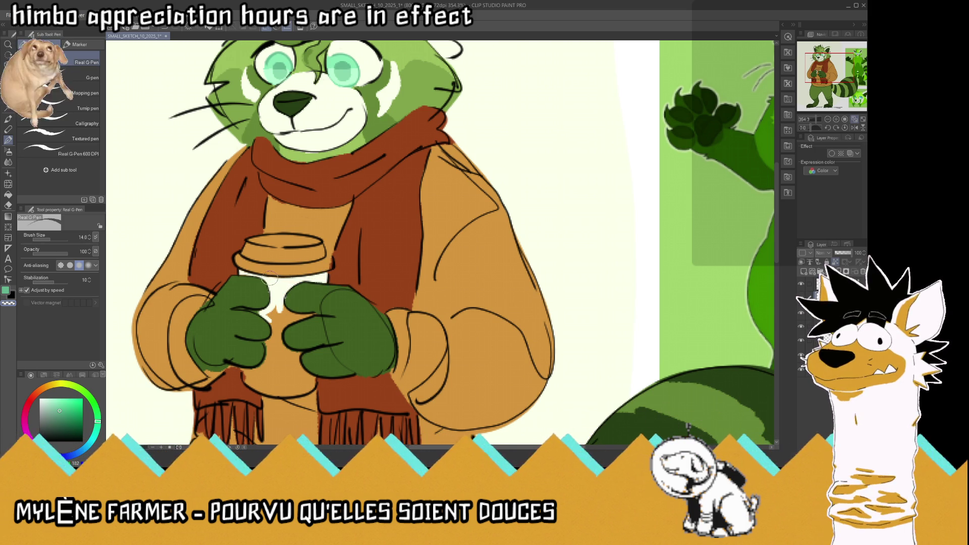
left_click_drag(286, 306, 275, 334)
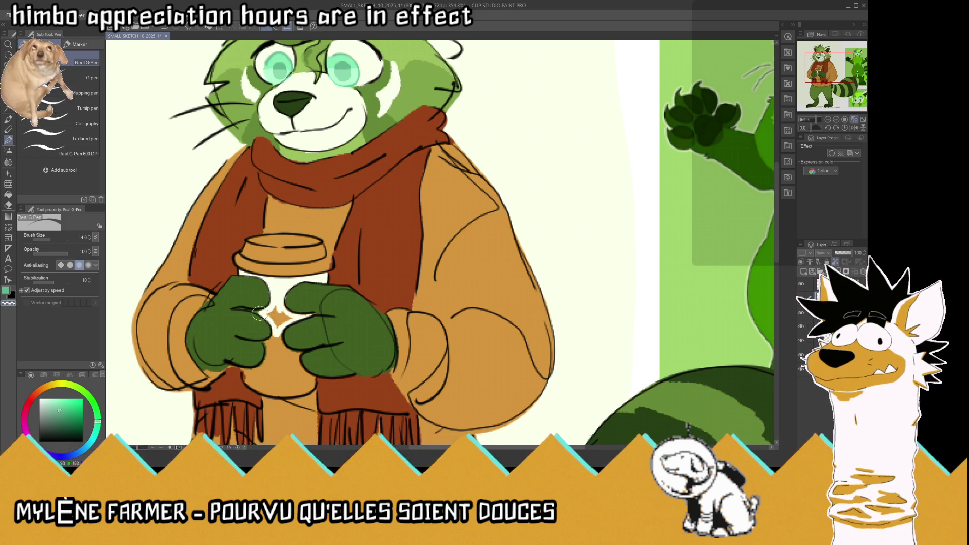
key("ctrl+z")
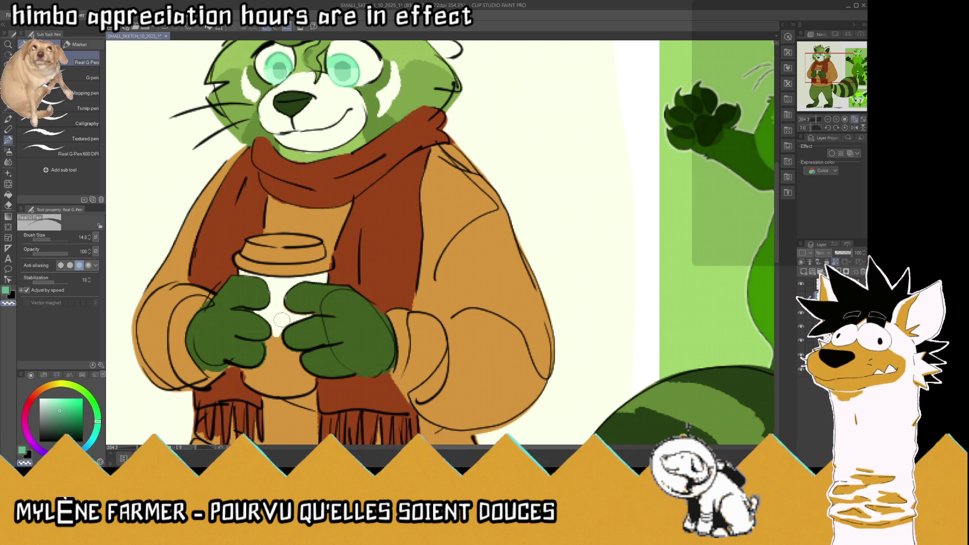
mouse_move(287, 312)
left_mouse_down()
mouse_move(273, 382)
mouse_move(252, 376)
mouse_move(269, 345)
left_mouse_up()
key("ctrl+z")
key("ctrl+z")
key("ctrl+z")
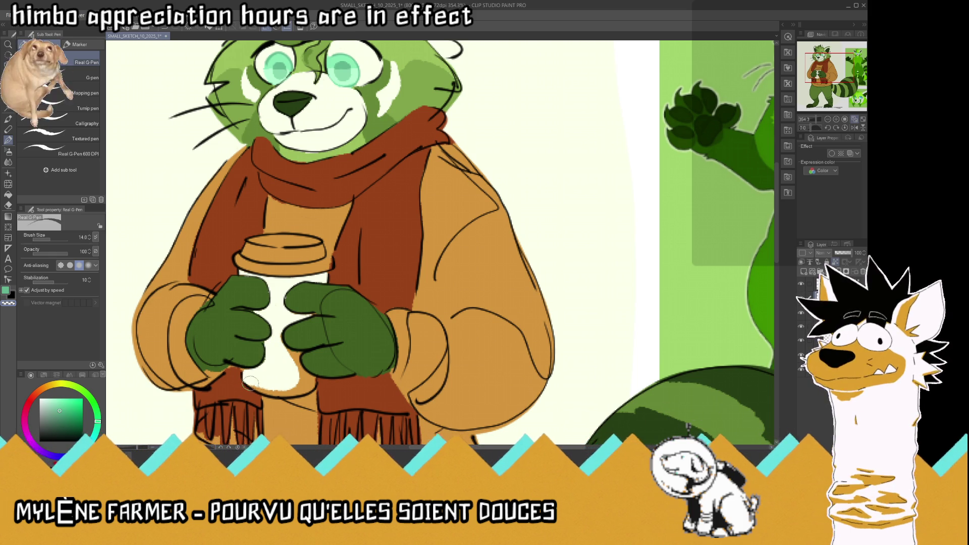
mouse_move(246, 381)
left_mouse_down()
mouse_move(309, 387)
mouse_move(313, 376)
mouse_move(305, 387)
mouse_move(297, 353)
left_mouse_up()
key("ctrl+z")
key("ctrl+z")
key("ctrl+z")
key("ctrl+z")
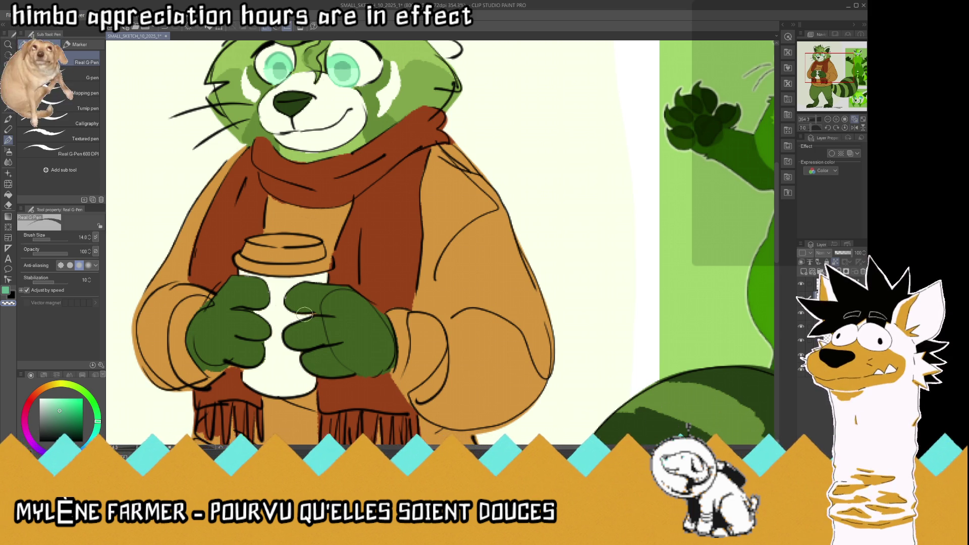
Step: Sample near-black and paint the coffee cup's lid dark
key("i")
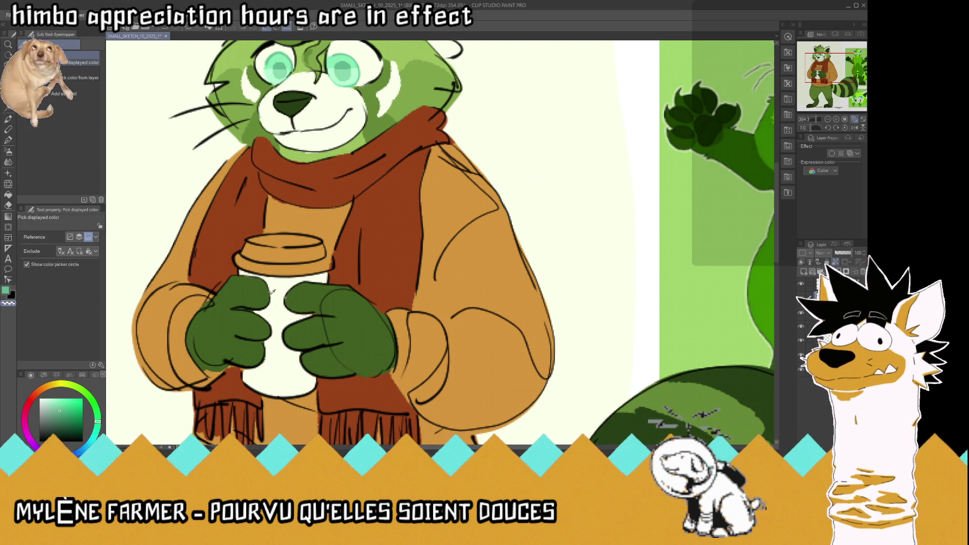
left_click(300, 300)
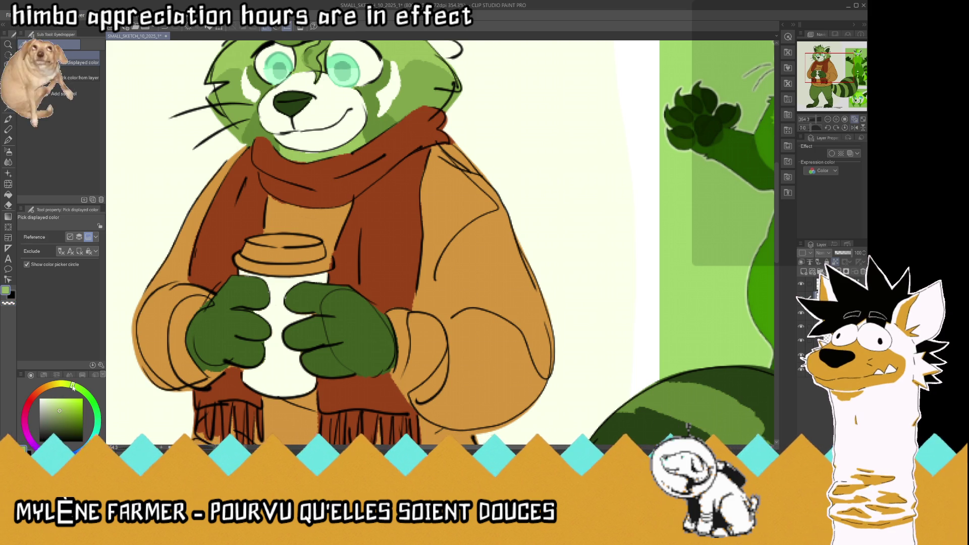
key("x")
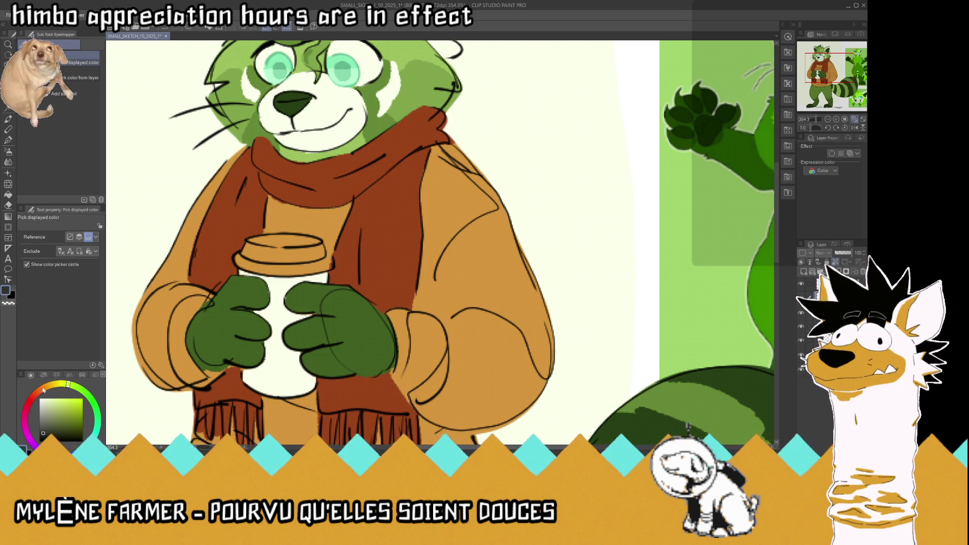
key("p")
mouse_move(254, 269)
left_mouse_down()
mouse_move(233, 253)
mouse_move(274, 238)
mouse_move(306, 240)
mouse_move(272, 275)
mouse_move(257, 253)
mouse_move(294, 250)
mouse_move(323, 262)
left_mouse_up()
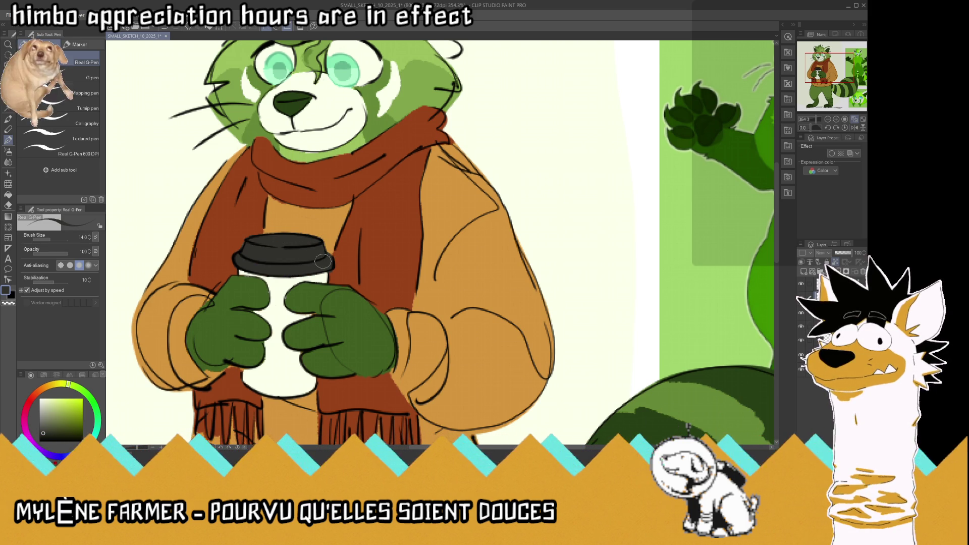
scroll(323, 261, "down", 3)
scroll(341, 252, "down", 2)
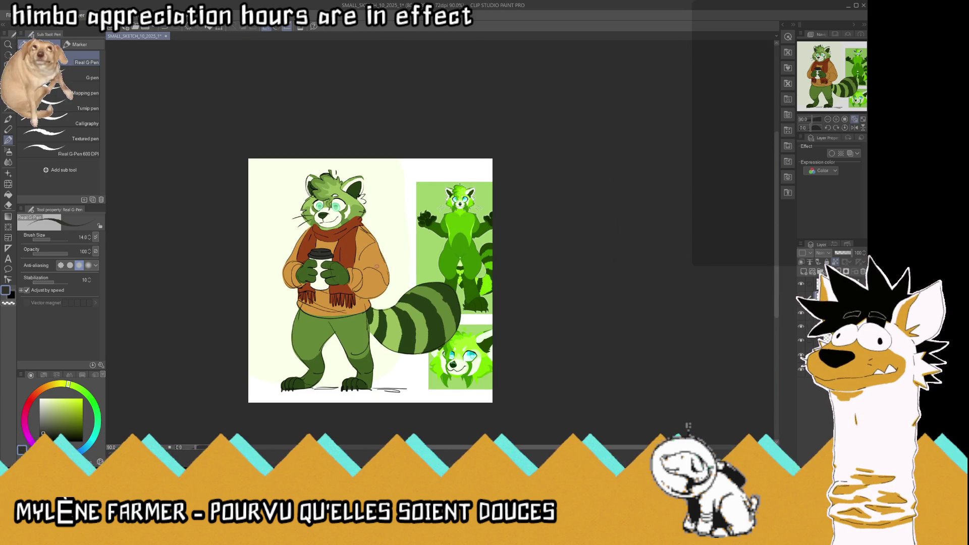
scroll(378, 265, "up", 1)
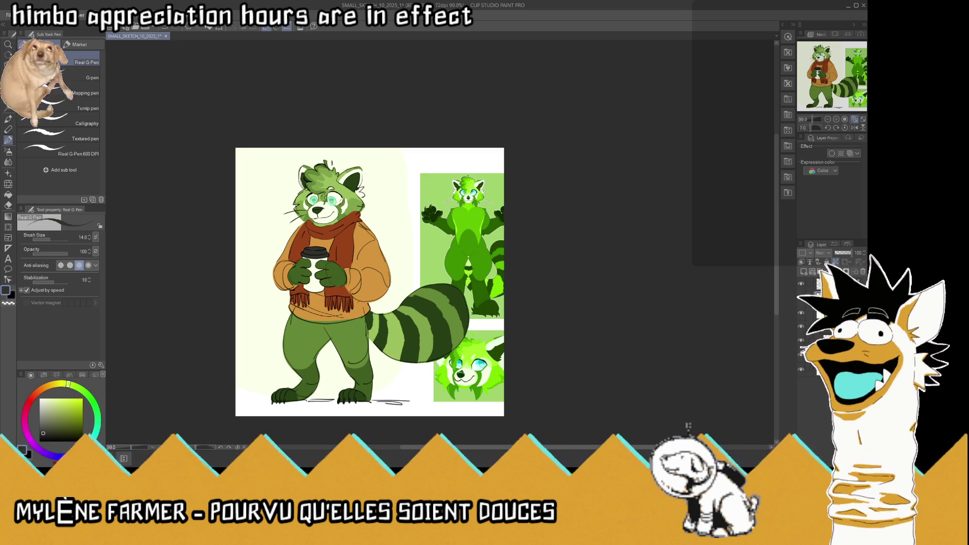
scroll(371, 281, "up", 1)
scroll(371, 282, "up", 1)
scroll(372, 282, "up", 1)
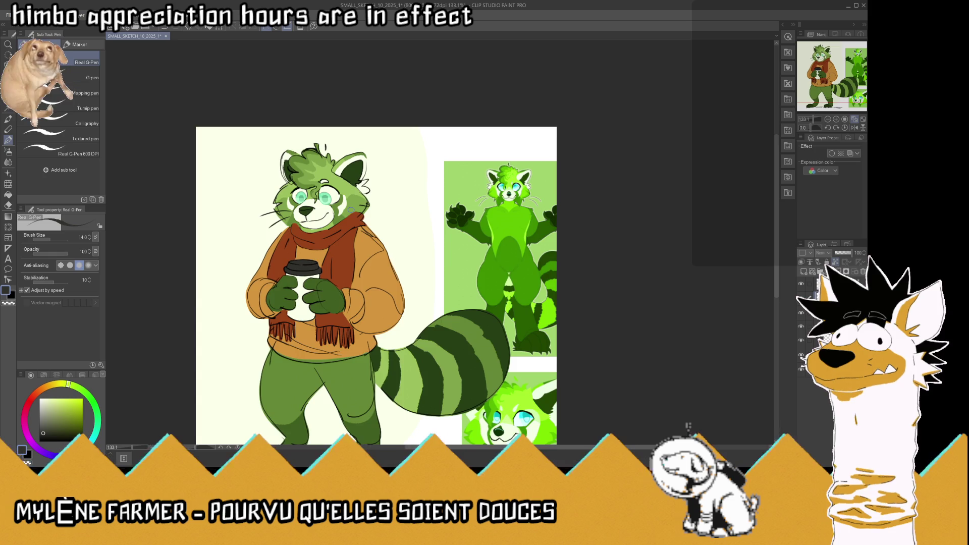
scroll(351, 209, "up", 1)
scroll(334, 224, "up", 1)
scroll(318, 238, "up", 1)
scroll(299, 253, "up", 1)
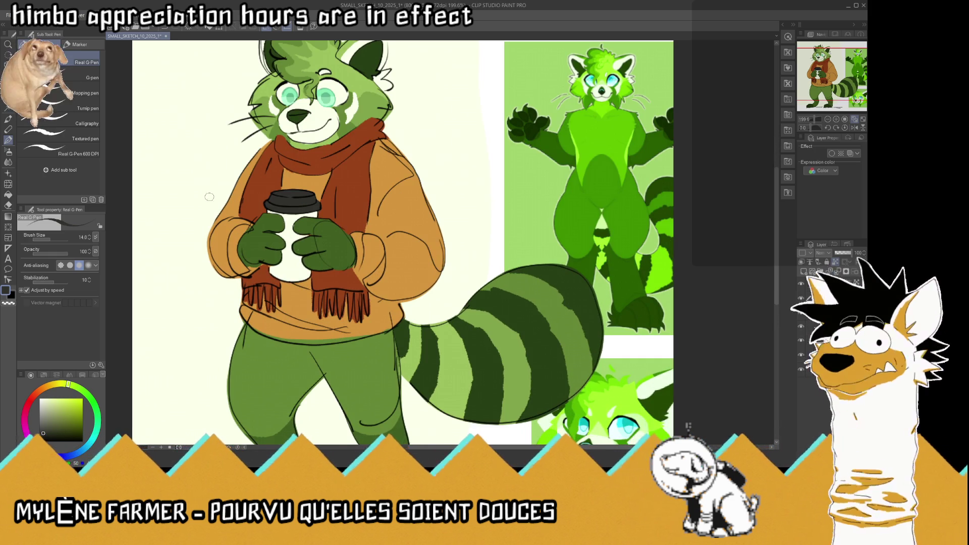
key("i")
left_click(218, 239)
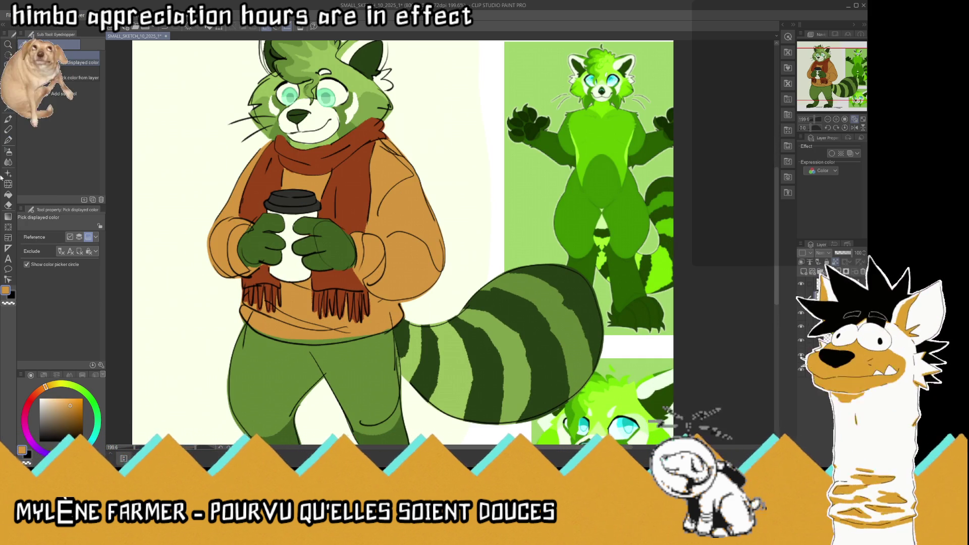
key("p")
scroll(367, 364, "up", 1)
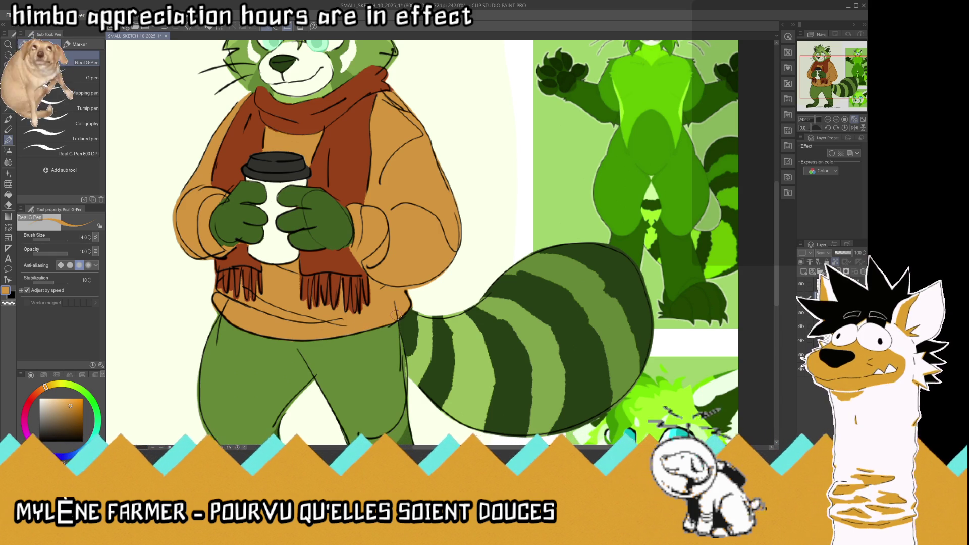
scroll(388, 294, "down", 3)
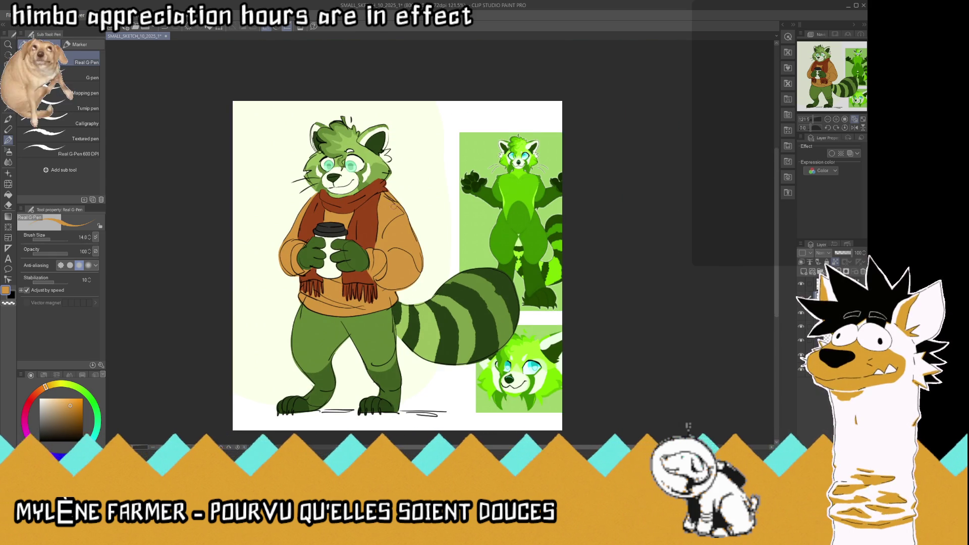
scroll(401, 221, "down", 2)
key("ctrl+plus")
key("ctrl+plus")
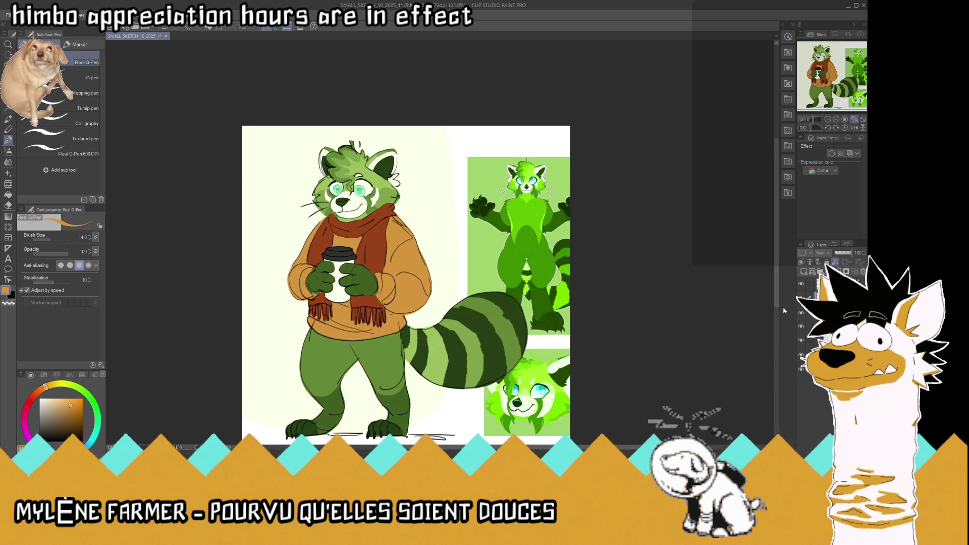
scroll(448, 215, "up", 2)
key("i")
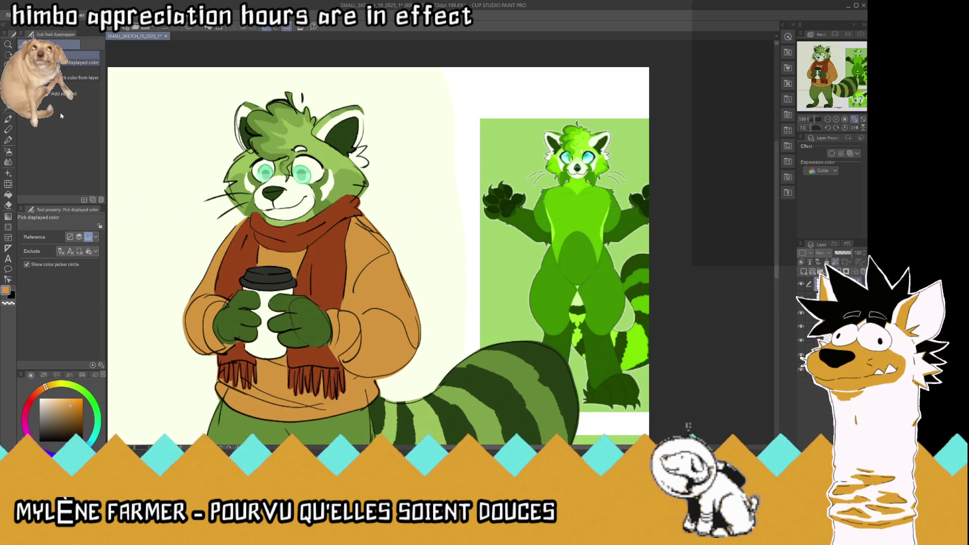
key("p")
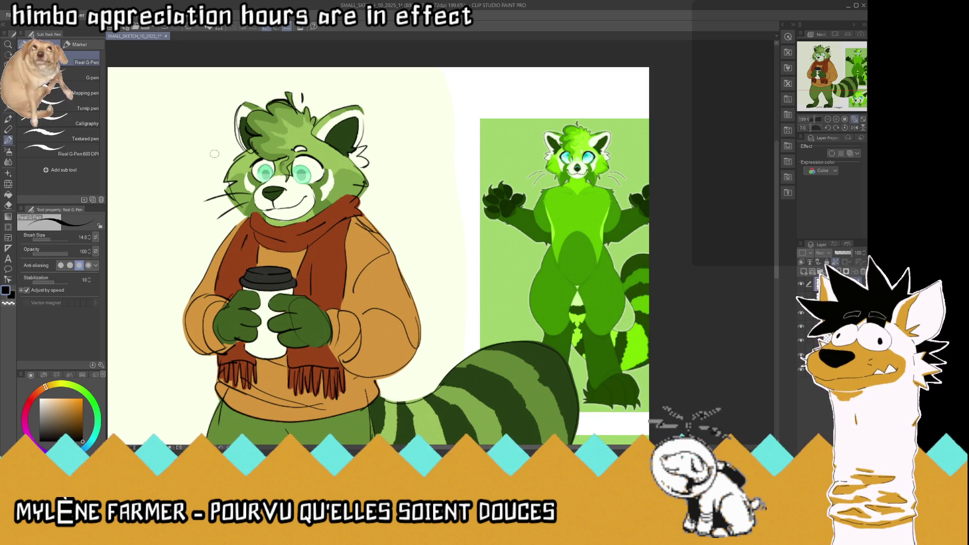
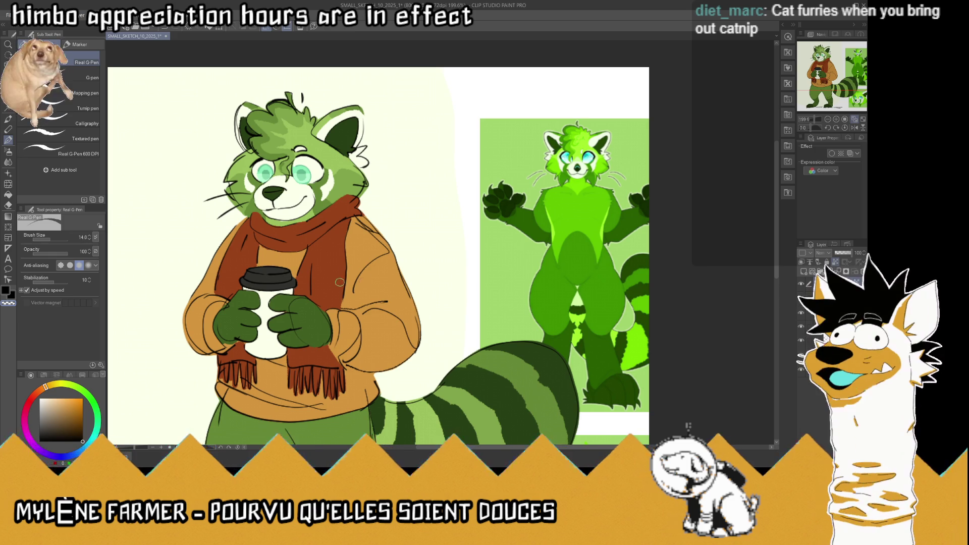
scroll(339, 281, "down", 2)
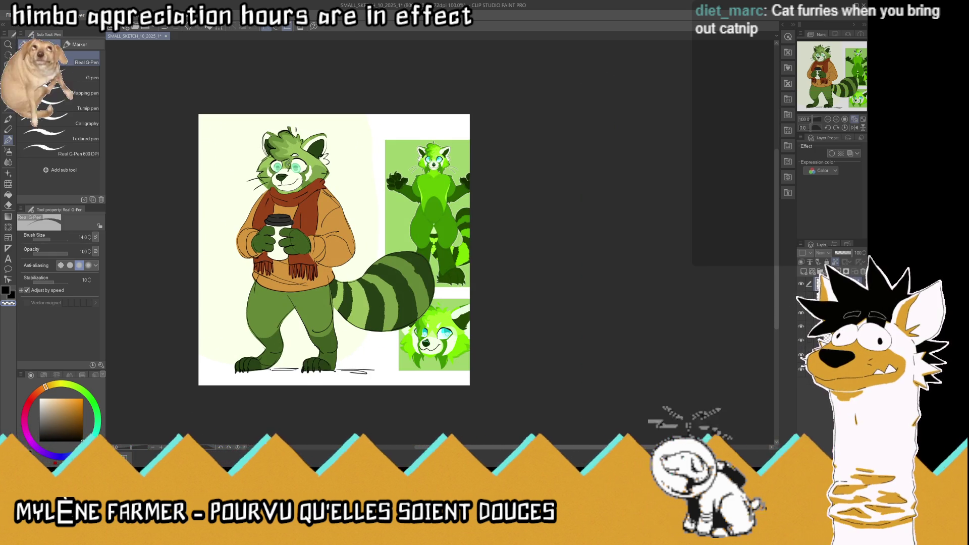
scroll(287, 163, "up", 2)
scroll(294, 174, "down", 1)
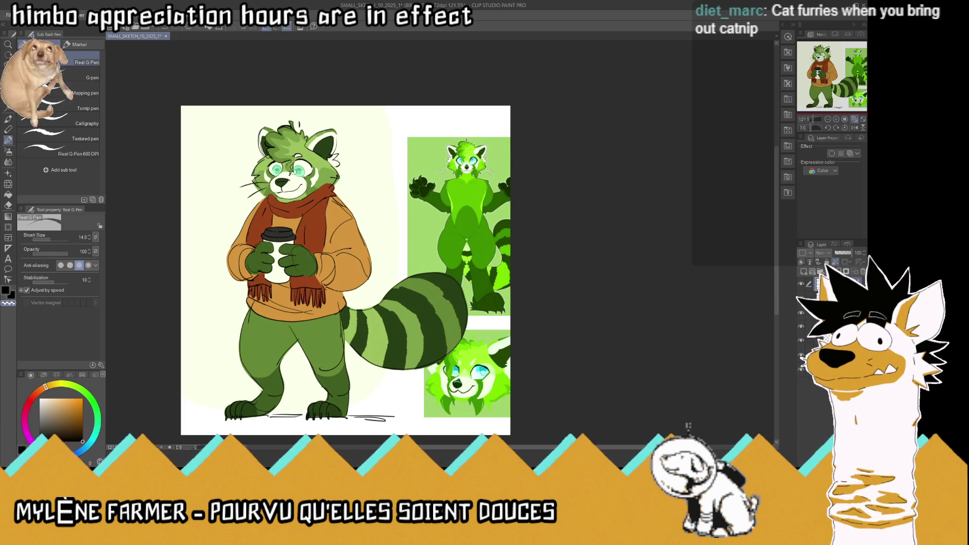
scroll(394, 151, "up", 1)
scroll(394, 152, "up", 1)
scroll(394, 151, "up", 1)
scroll(394, 152, "up", 1)
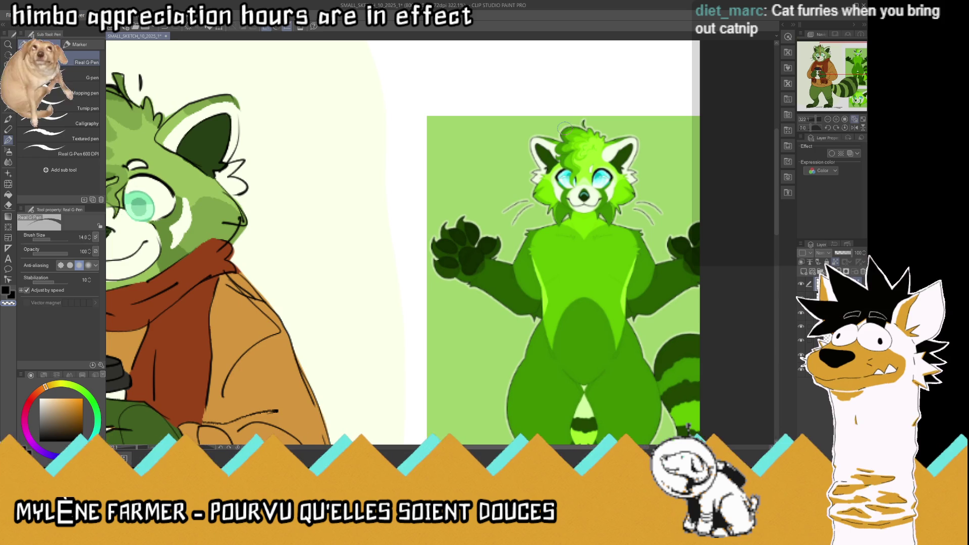
scroll(568, 133, "down", 1)
scroll(568, 132, "down", 1)
scroll(568, 133, "down", 1)
scroll(369, 110, "up", 1)
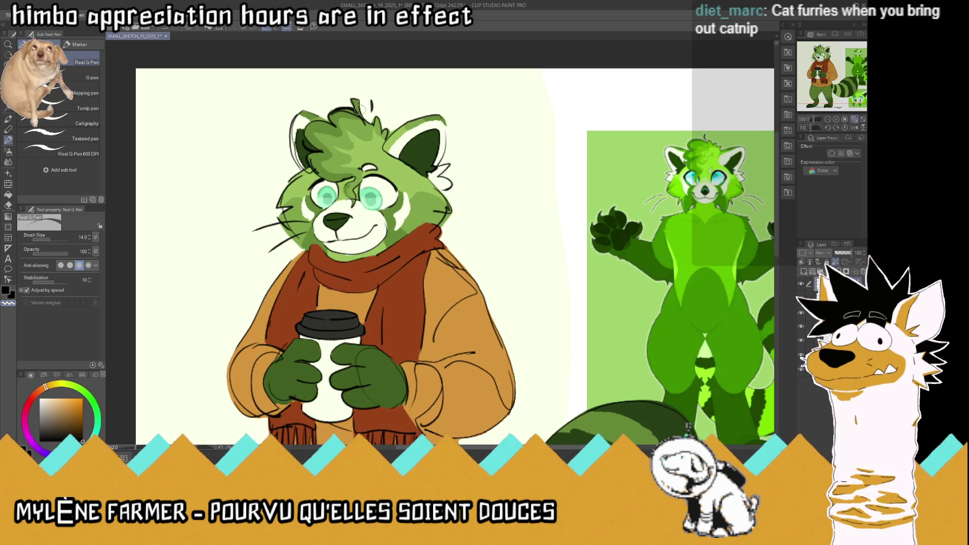
scroll(375, 100, "up", 1)
scroll(318, 186, "up", 2)
Step: Sample a green from the panda artwork with the eyedropper and return to the Real G-pen
key("i")
left_click(194, 155)
key("p")
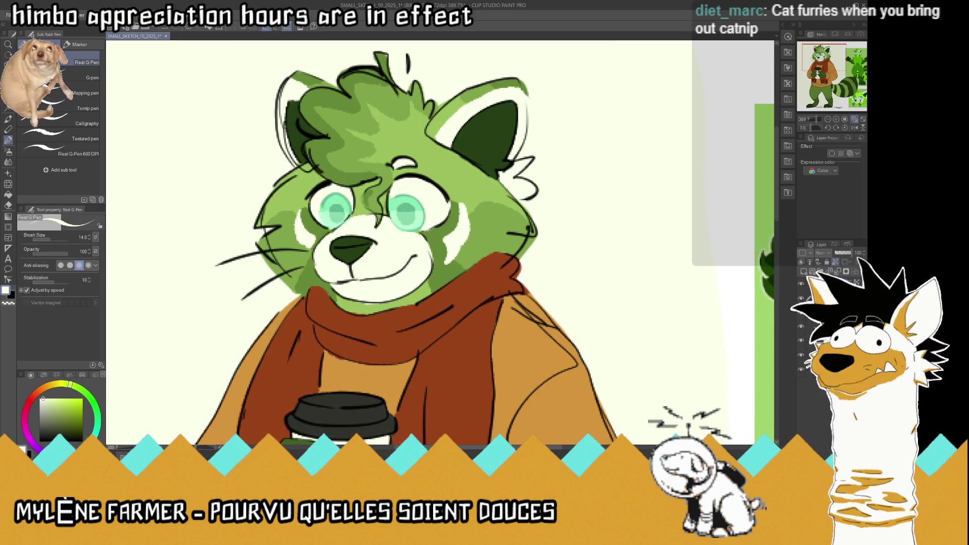
scroll(419, 212, "up", 1)
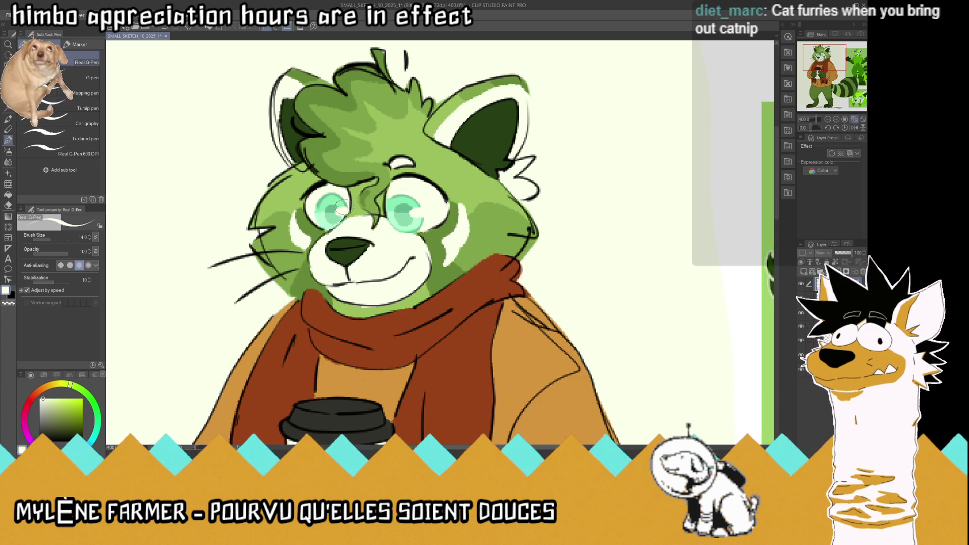
scroll(338, 199, "down", 4)
scroll(338, 198, "down", 2)
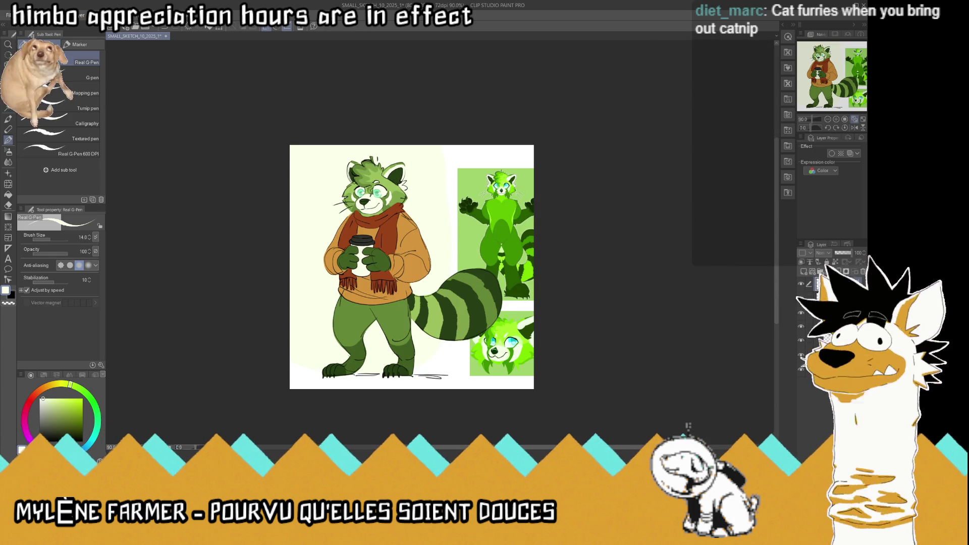
scroll(364, 170, "up", 5)
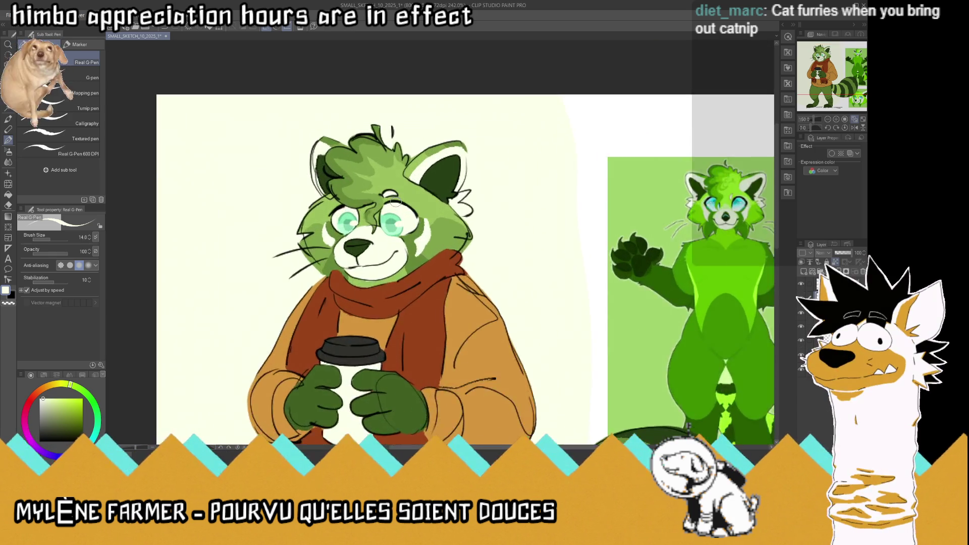
key("alt")
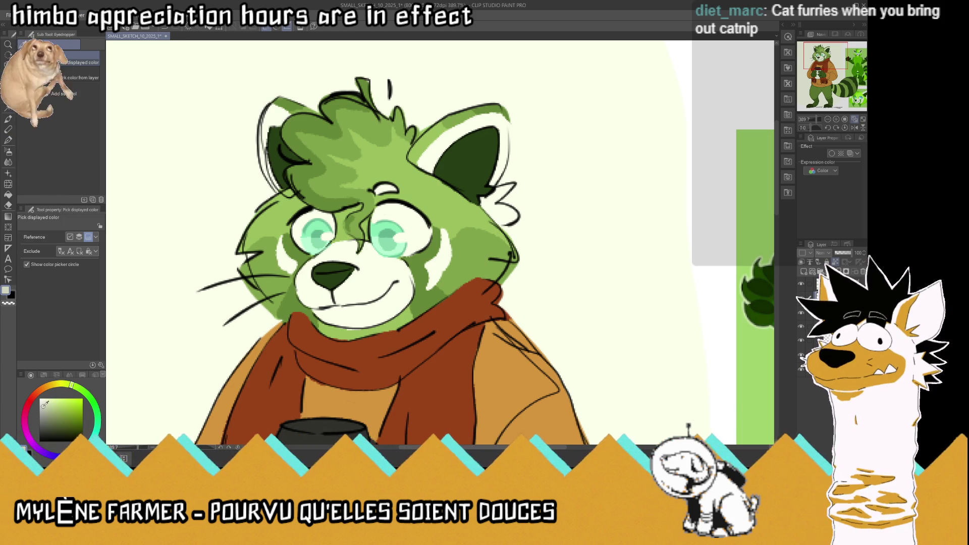
Step: Draw a dark line across the panda's brow with the pen
left_click(9, 139)
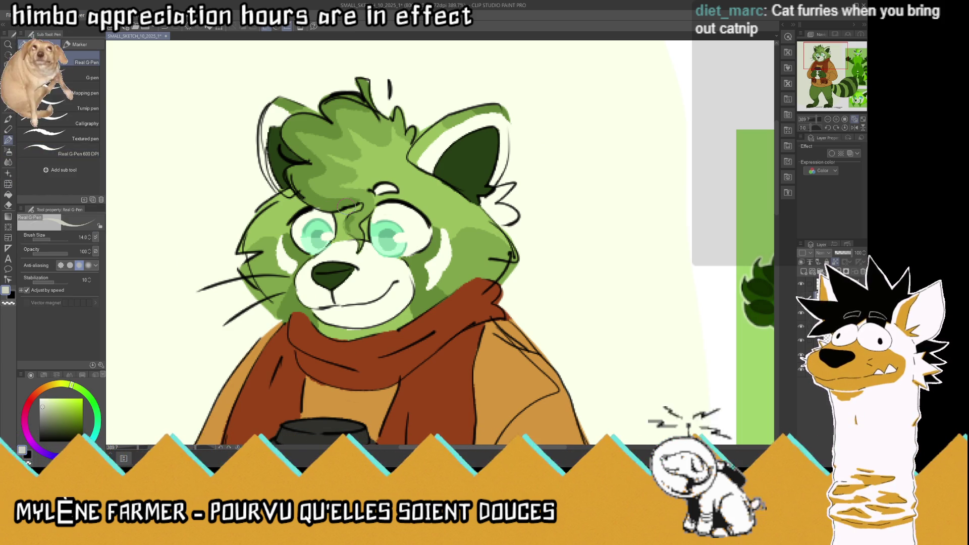
left_click_drag(388, 203, 415, 215)
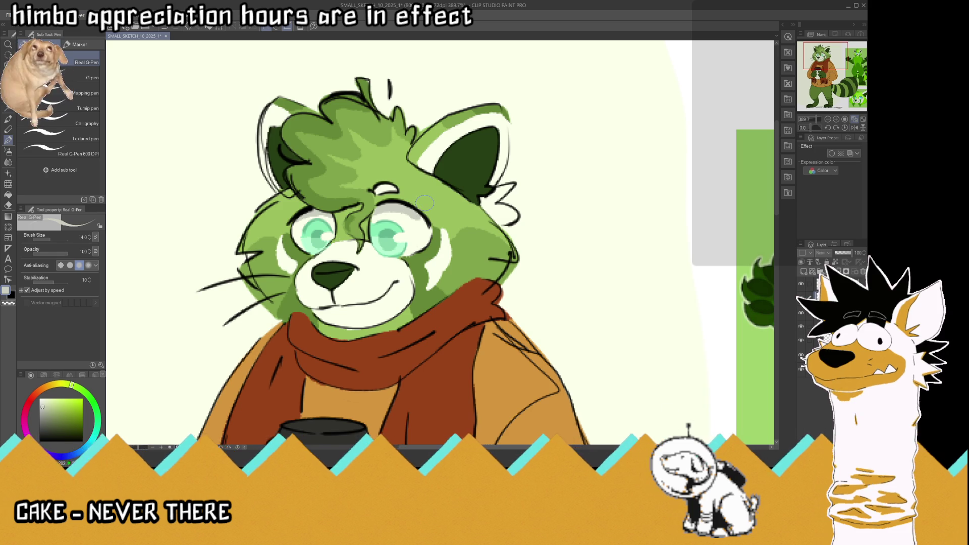
Step: Sample greens from the small reference head and ear, then return to the pen
key("i")
scroll(412, 241, "down", 3)
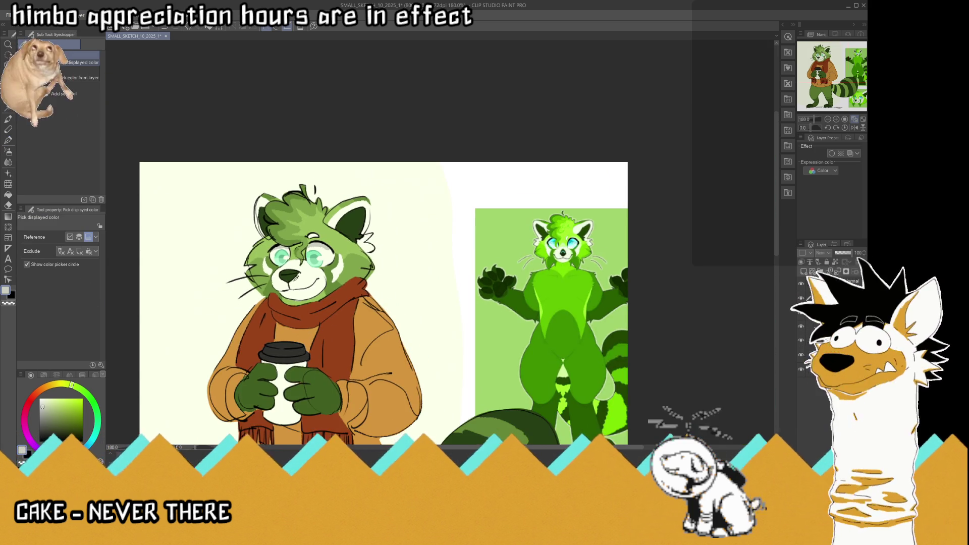
scroll(412, 241, "up", 1)
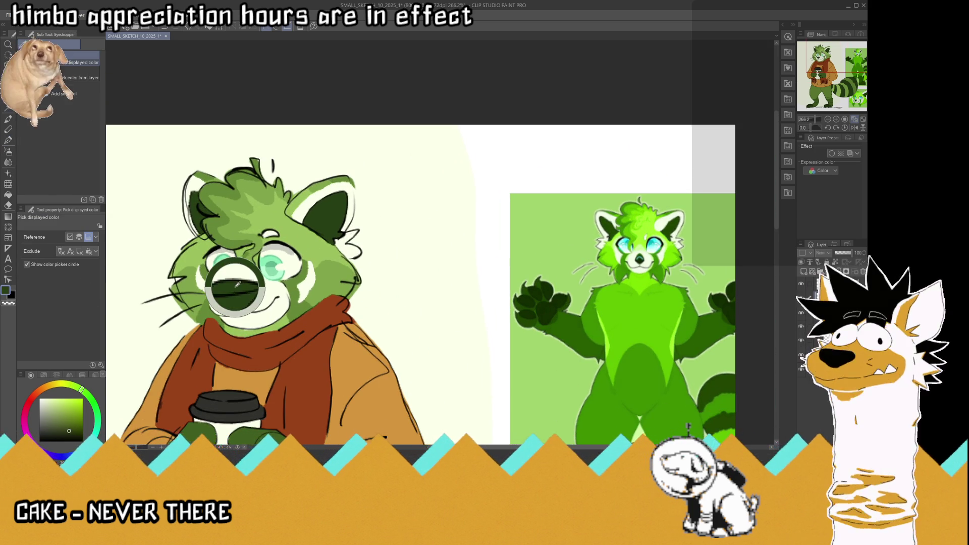
scroll(411, 241, "down", 3)
scroll(453, 376, "up", 2)
scroll(454, 376, "up", 2)
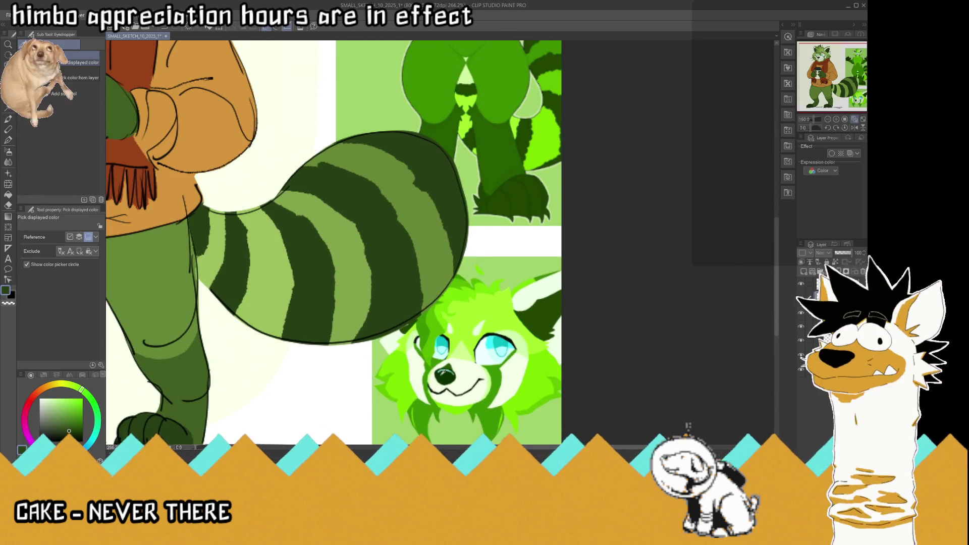
left_click(449, 366)
scroll(449, 367, "down", 3)
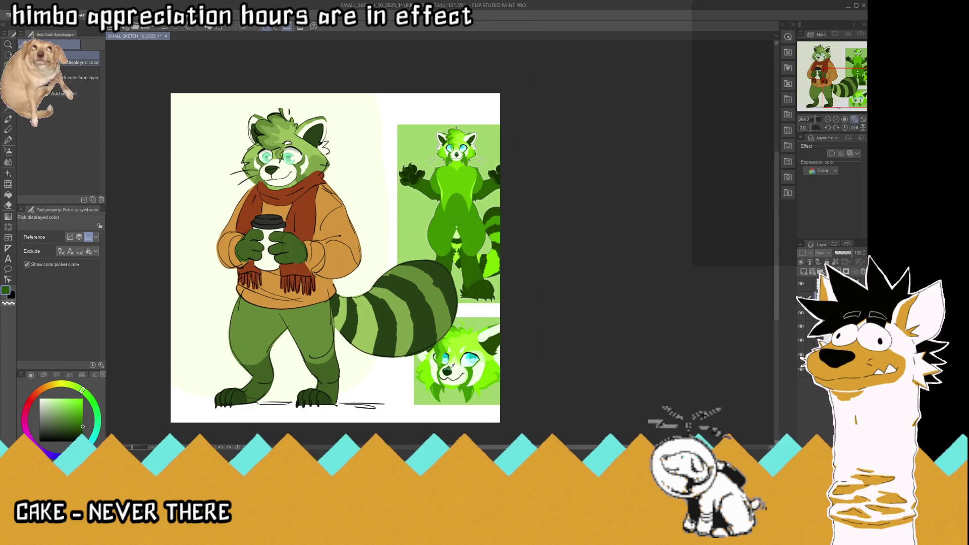
left_click(490, 344)
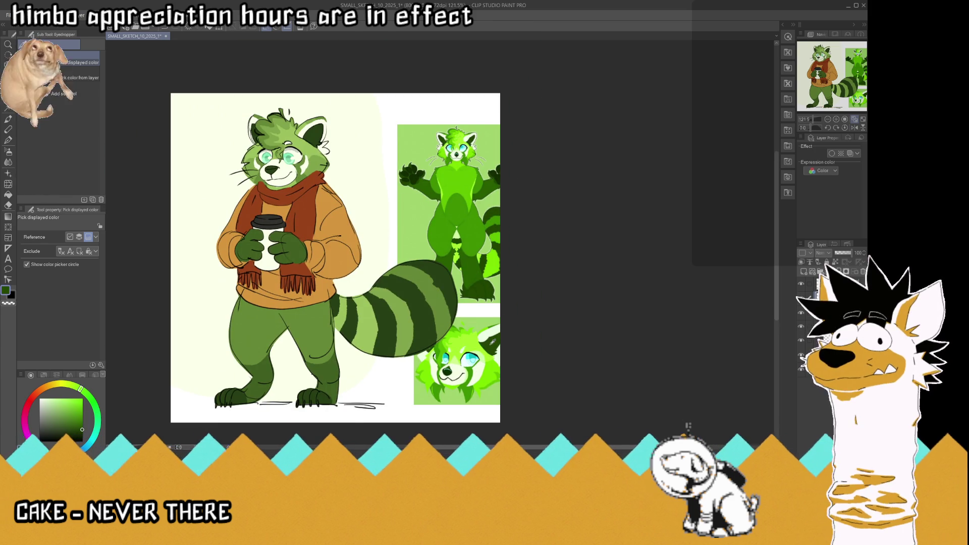
scroll(299, 148, "up", 2)
left_click(314, 131)
key("p")
scroll(489, 210, "up", 2)
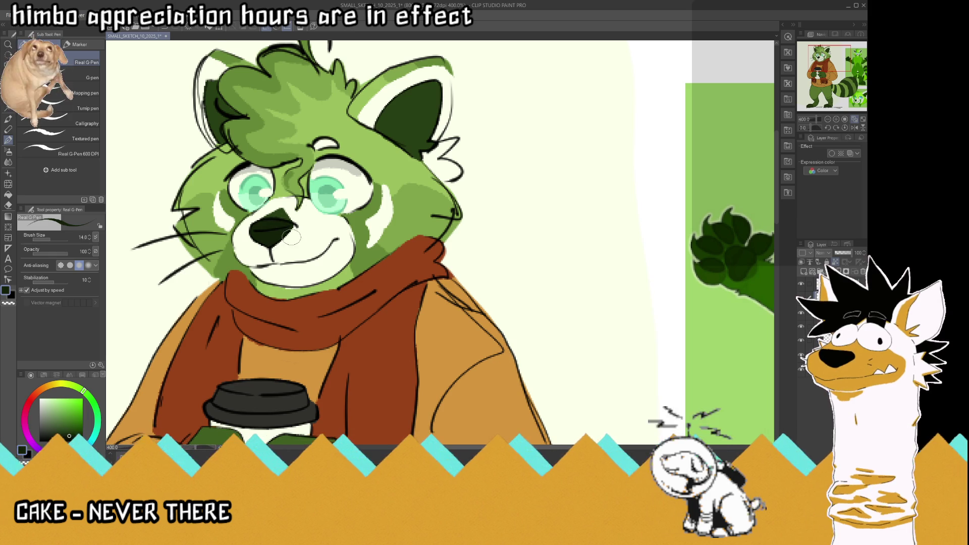
Step: Sample the light teal eye colour and paint a teal highlight across the nose
key("i")
left_click(253, 191)
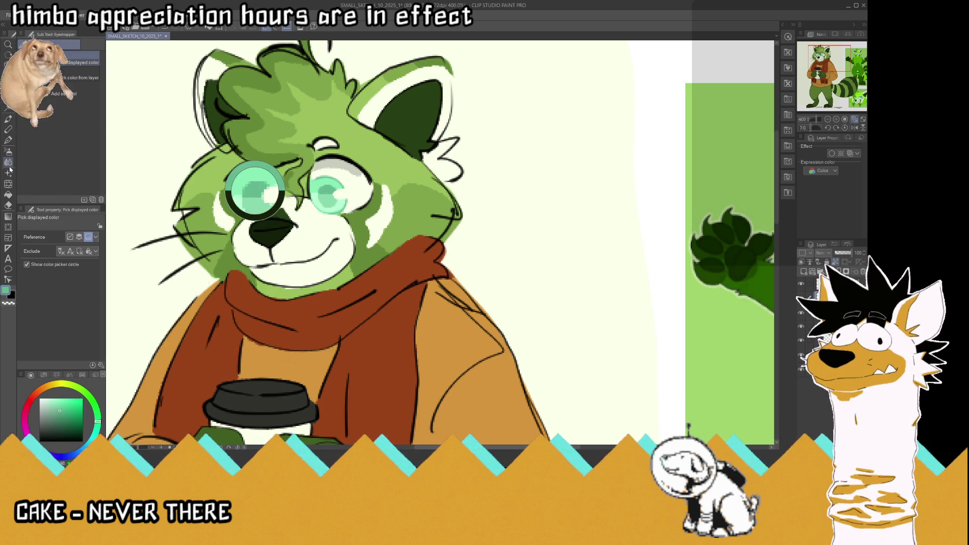
left_click(9, 140)
left_click_drag(253, 228, 282, 224)
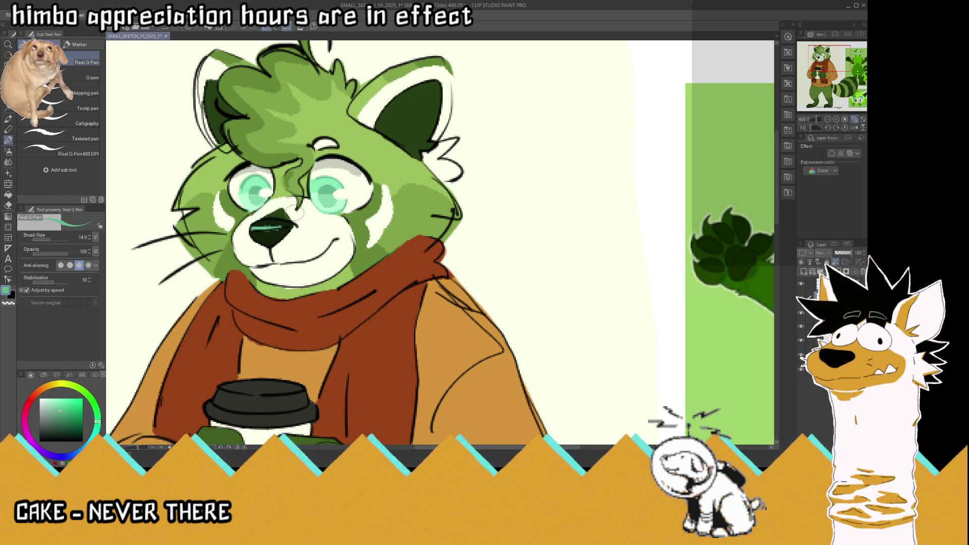
scroll(299, 216, "down", 2)
scroll(299, 216, "down", 1)
scroll(290, 189, "down", 1)
scroll(290, 190, "up", 1)
scroll(290, 189, "up", 2)
scroll(291, 189, "up", 2)
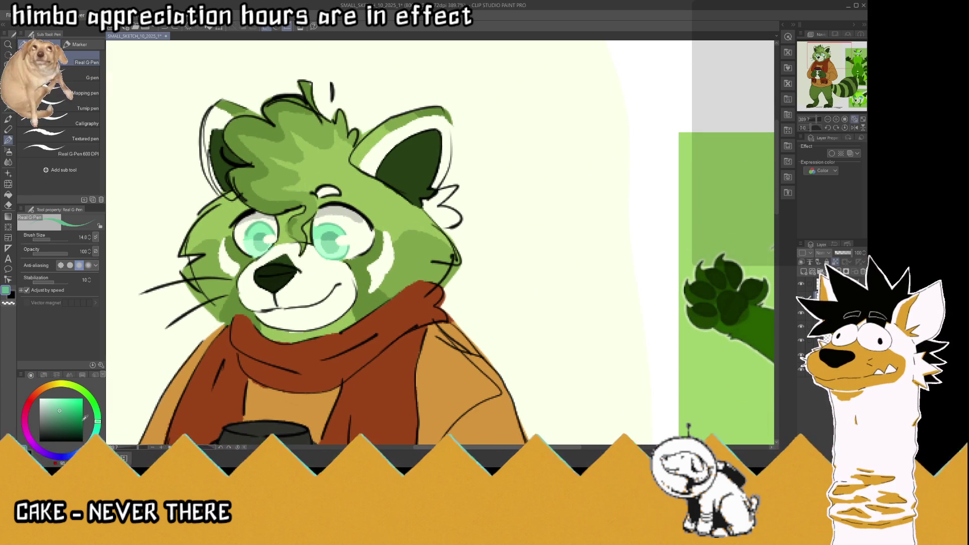
scroll(239, 247, "up", 1)
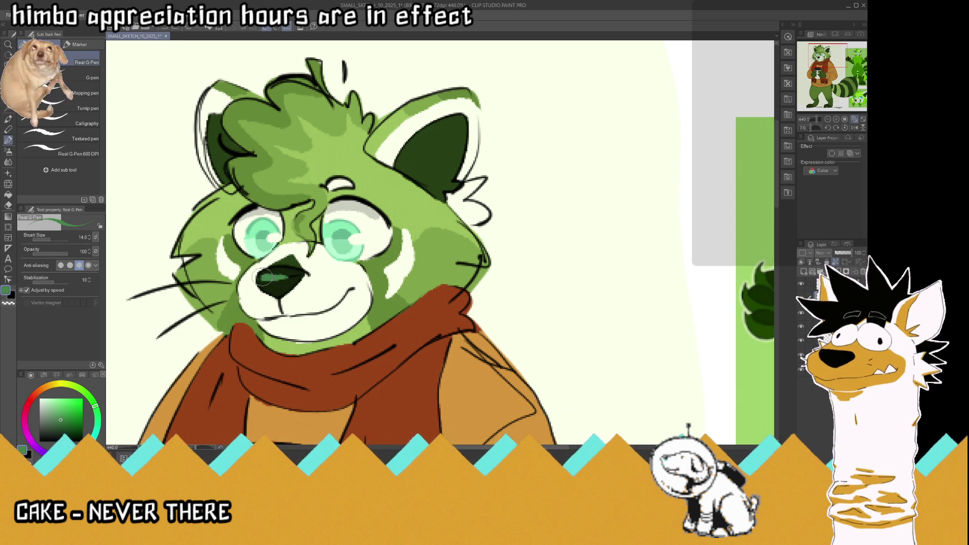
scroll(365, 266, "down", 5)
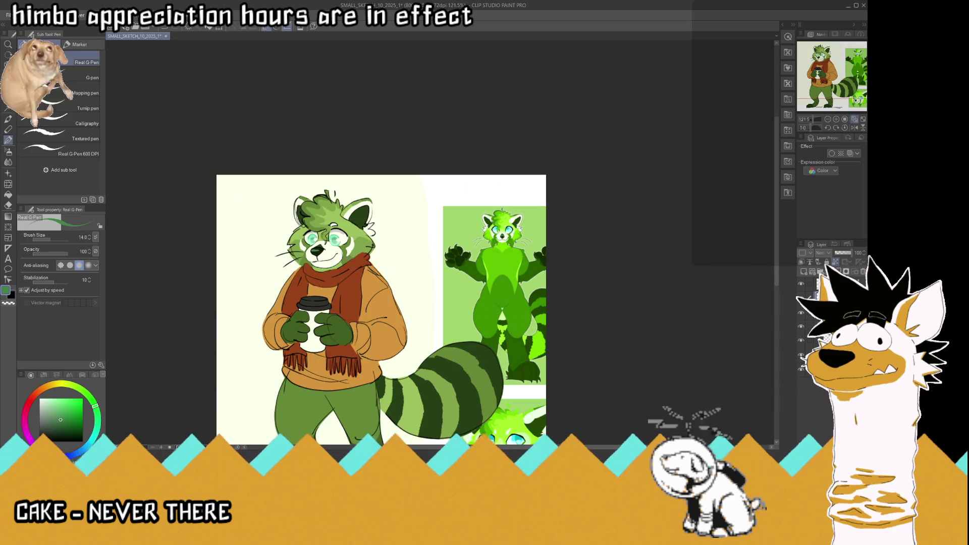
scroll(349, 260, "up", 3)
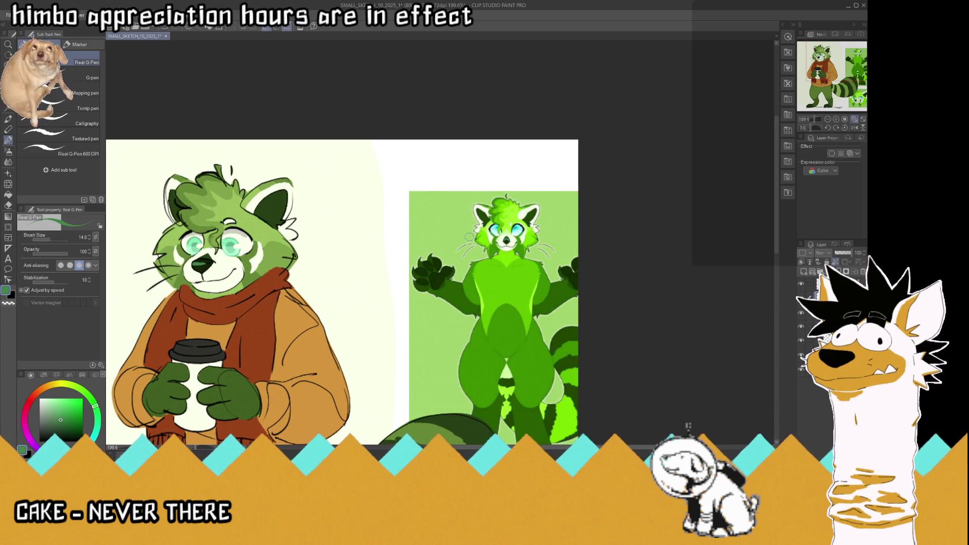
scroll(265, 234, "up", 2)
Step: Sample a light green from the artwork and switch back to the pen
left_click(129, 244, "alt")
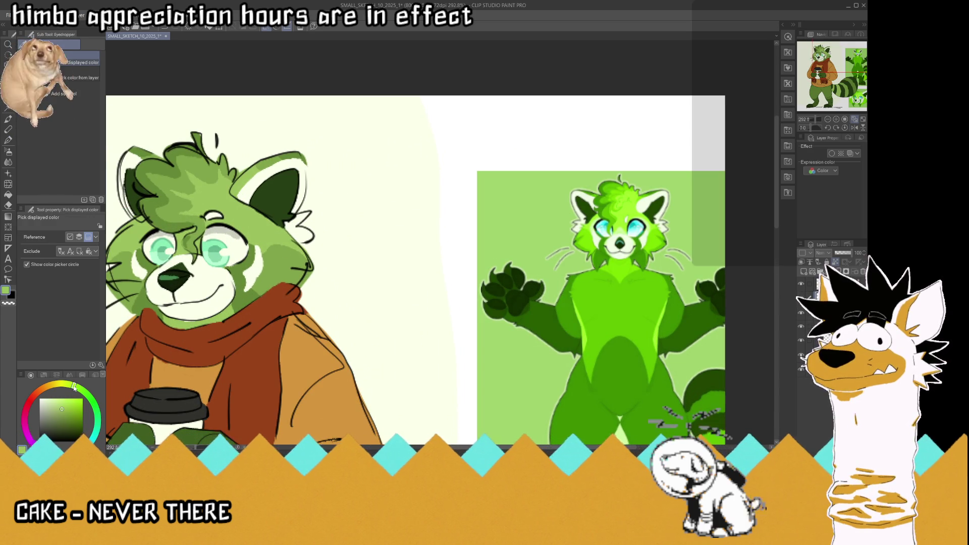
left_click(7, 140)
scroll(212, 224, "up", 2)
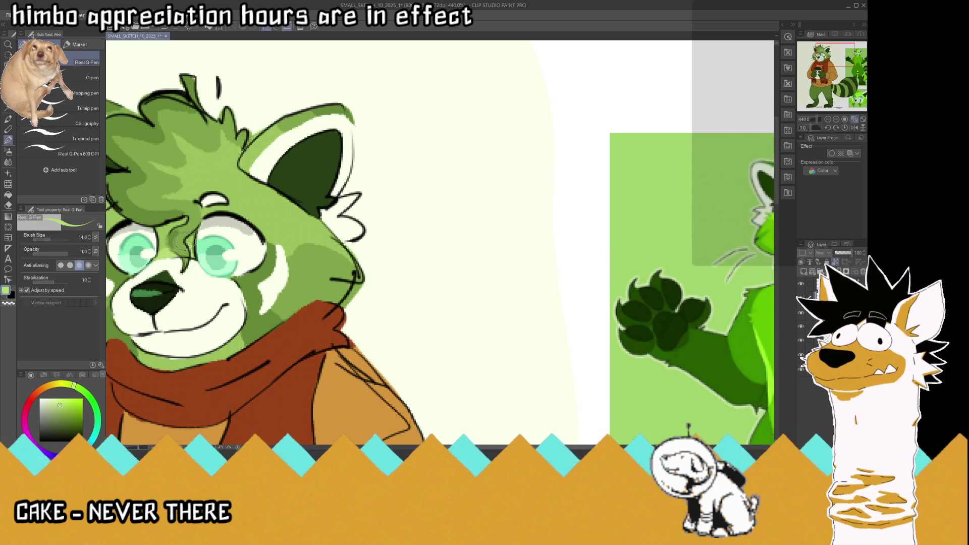
scroll(204, 231, "down", 2)
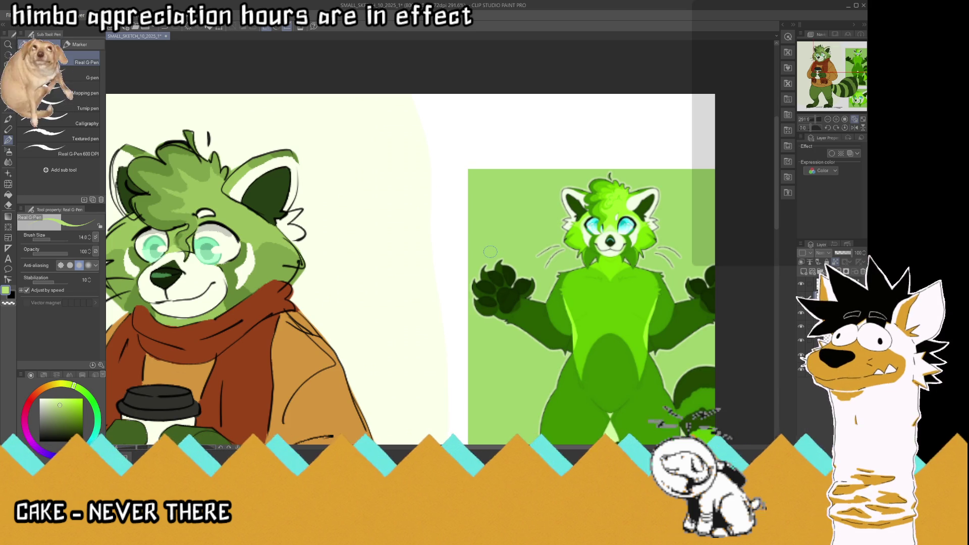
scroll(490, 251, "down", 2)
scroll(467, 239, "down", 2)
scroll(375, 202, "up", 2)
scroll(374, 201, "up", 2)
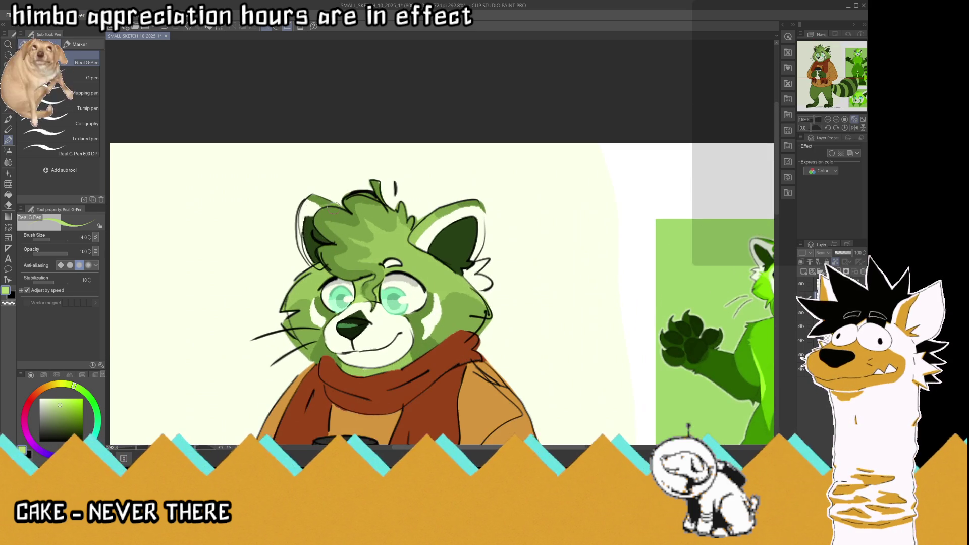
key("alt")
scroll(361, 246, "up", 1)
scroll(378, 238, "up", 1)
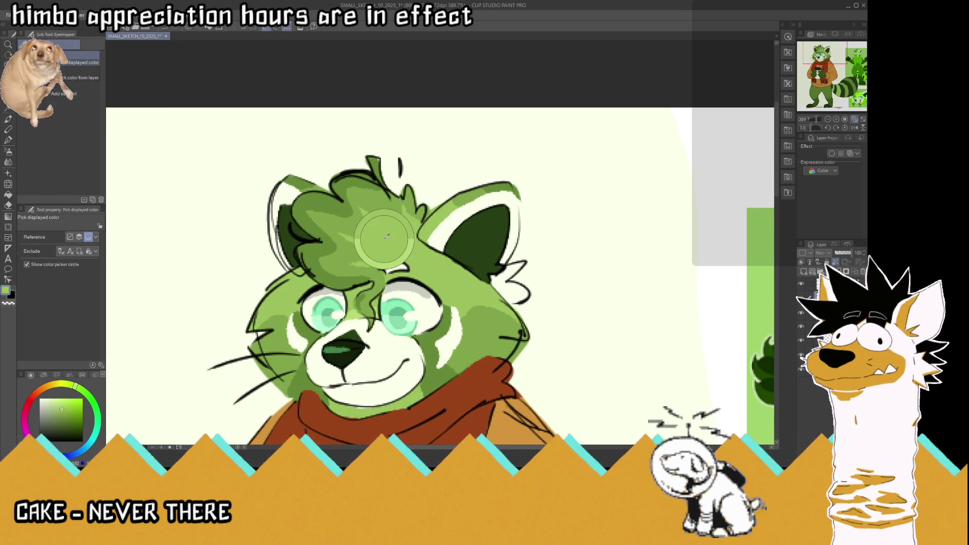
Step: Paint lighter and darker green strokes into the head tuft, then fit the drawing in view
key("p")
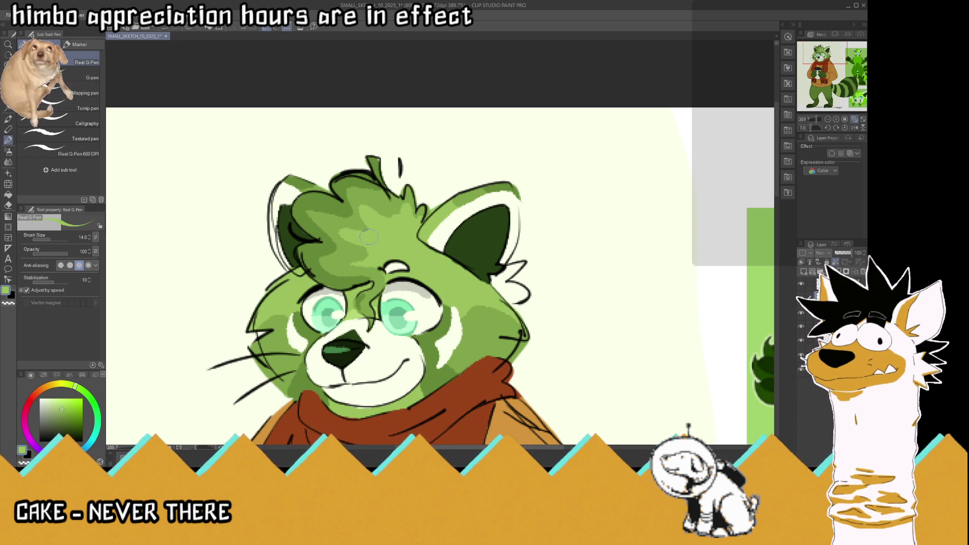
left_click_drag(363, 258, 352, 263)
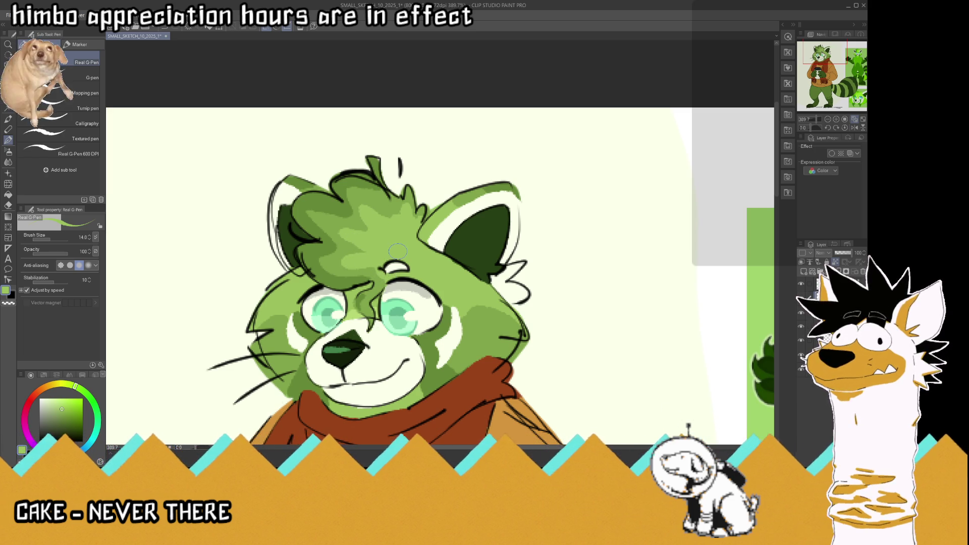
left_click(313, 254, "alt")
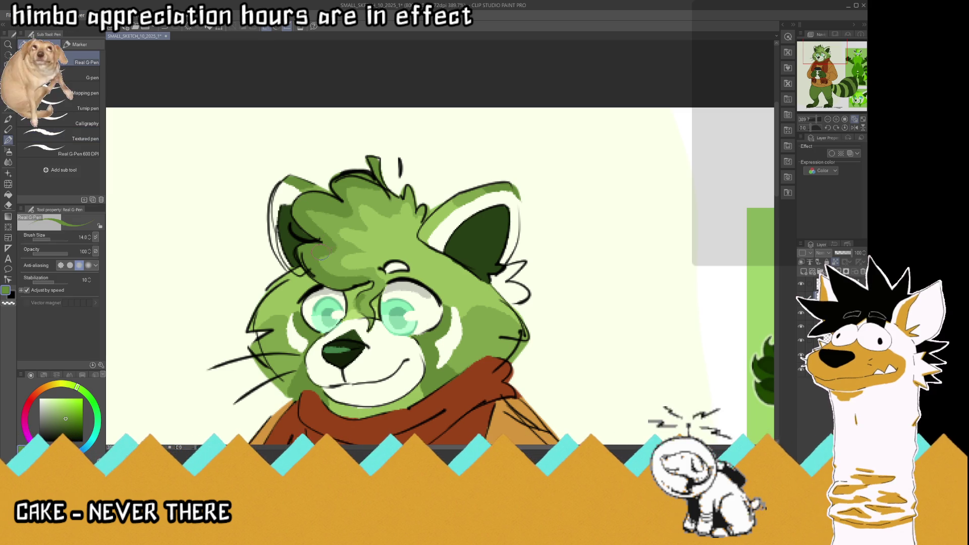
mouse_move(365, 195)
left_mouse_down()
mouse_move(376, 181)
mouse_move(390, 193)
mouse_move(396, 184)
left_mouse_up()
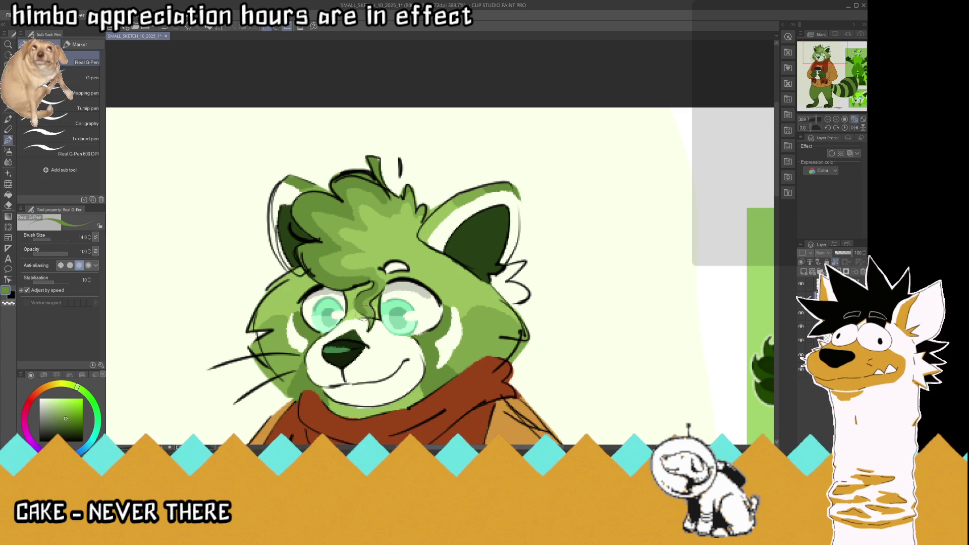
key("ctrl+alt+0")
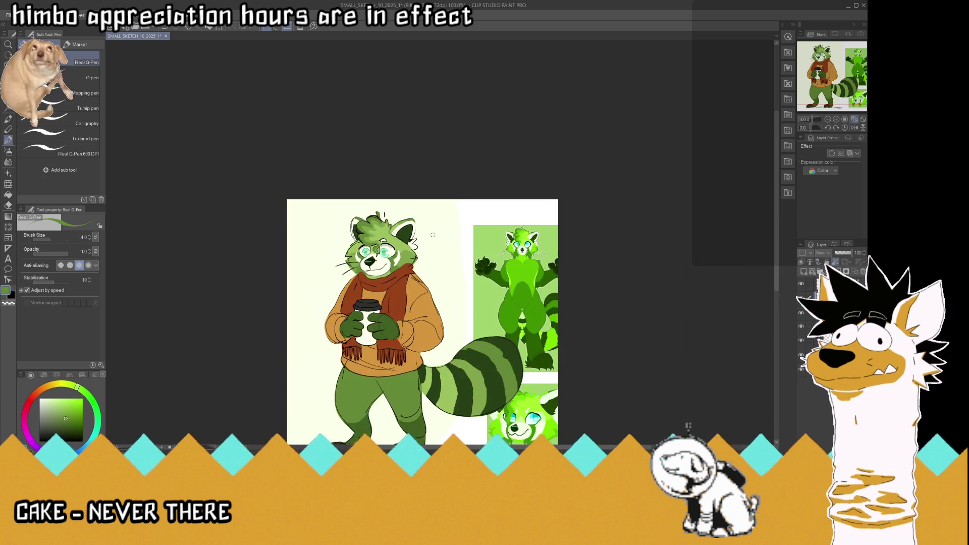
scroll(504, 238, "up", 2)
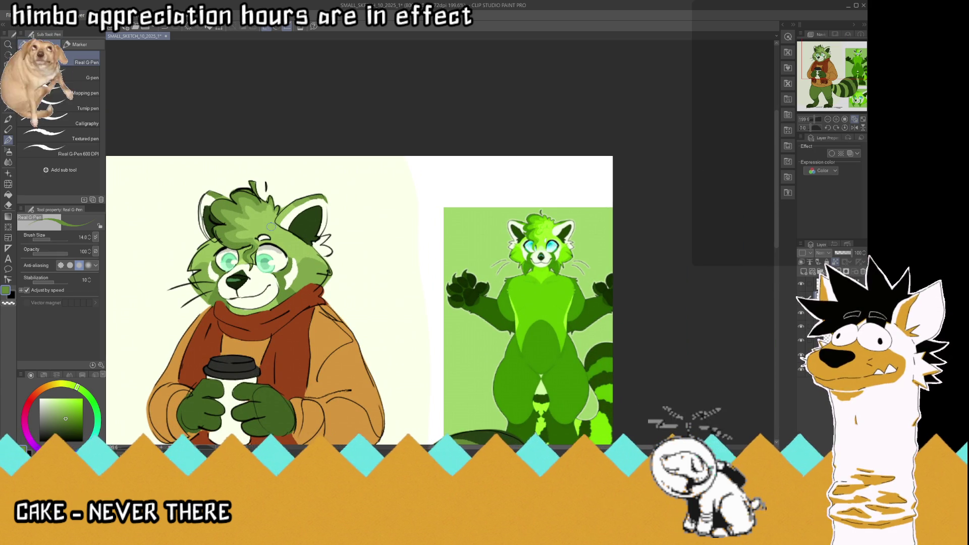
scroll(254, 196, "down", 2)
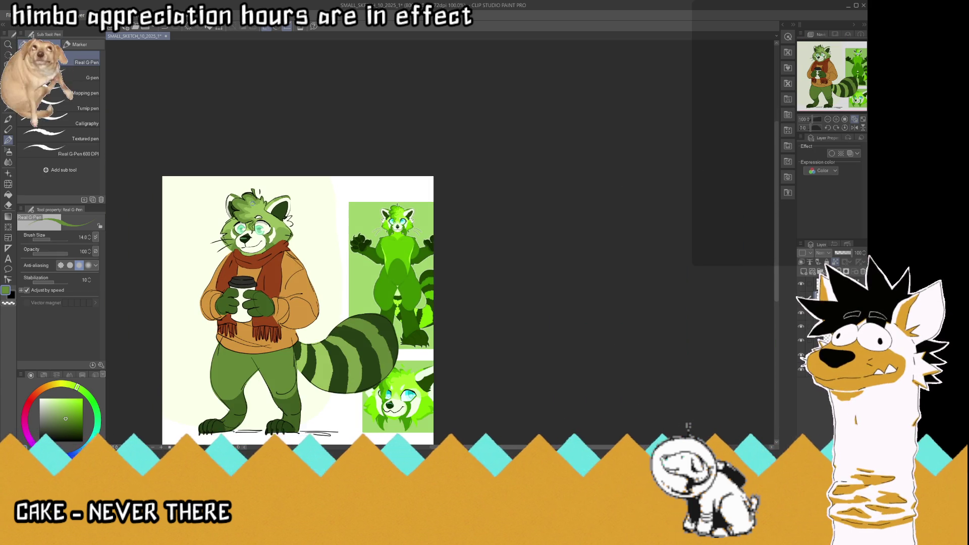
scroll(258, 204, "up", 2)
scroll(257, 203, "up", 1)
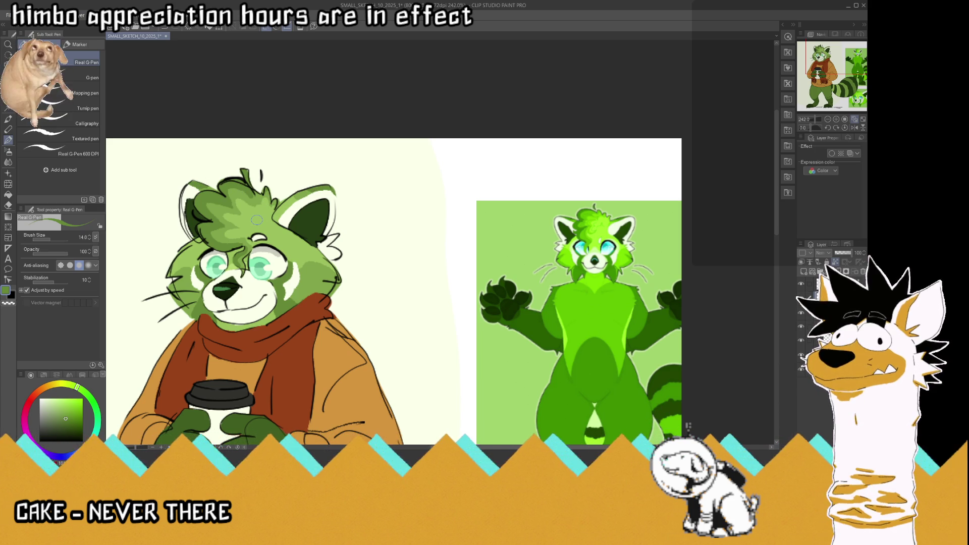
scroll(258, 220, "down", 1)
scroll(257, 219, "down", 1)
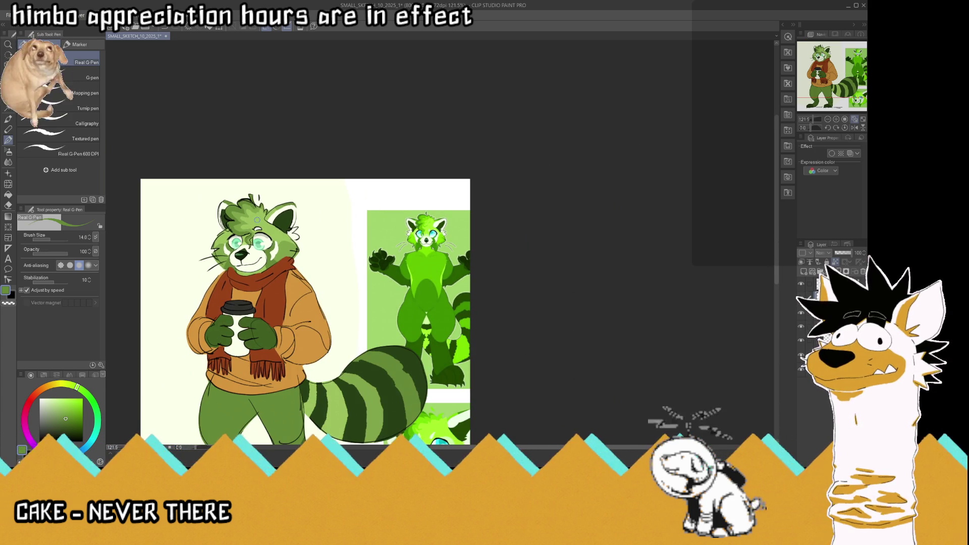
scroll(256, 220, "down", 1)
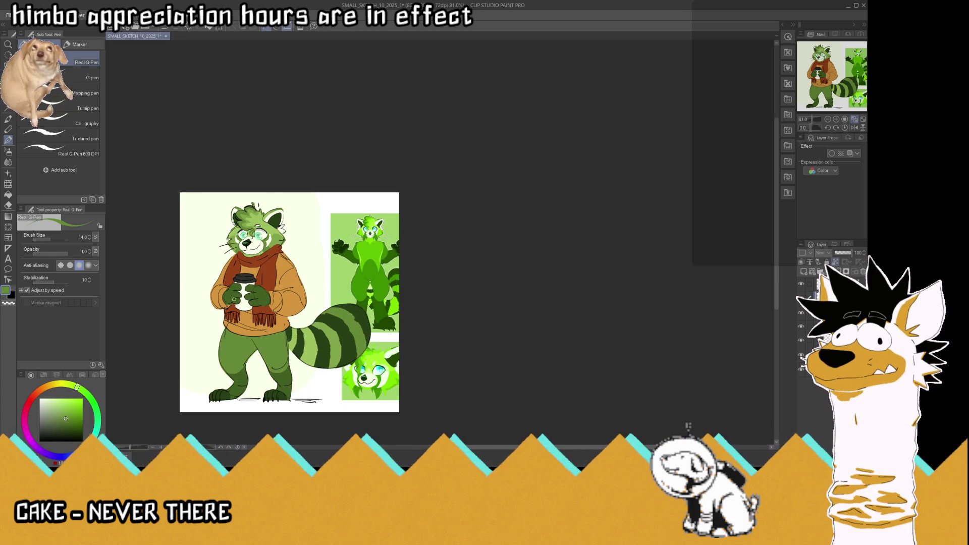
scroll(235, 302, "up", 1)
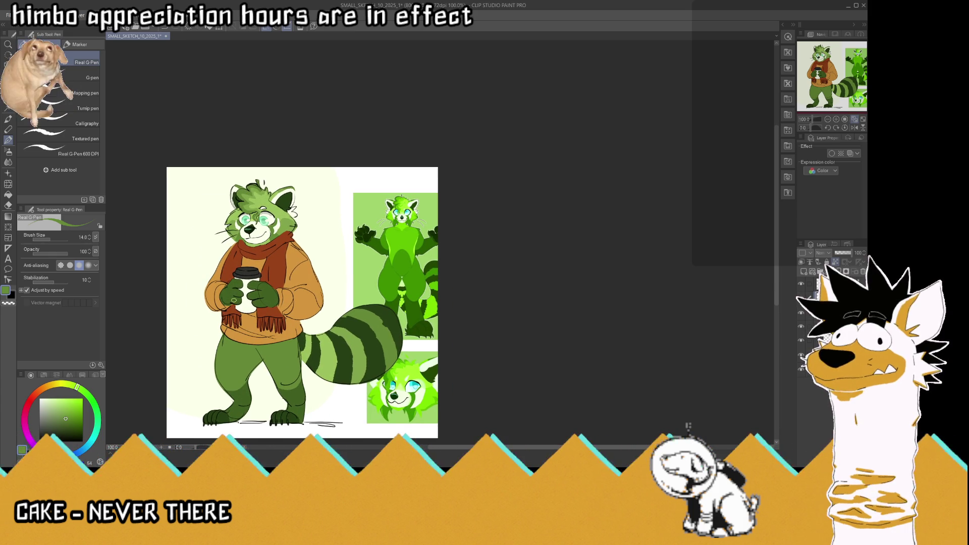
scroll(232, 303, "up", 1)
scroll(233, 300, "down", 1)
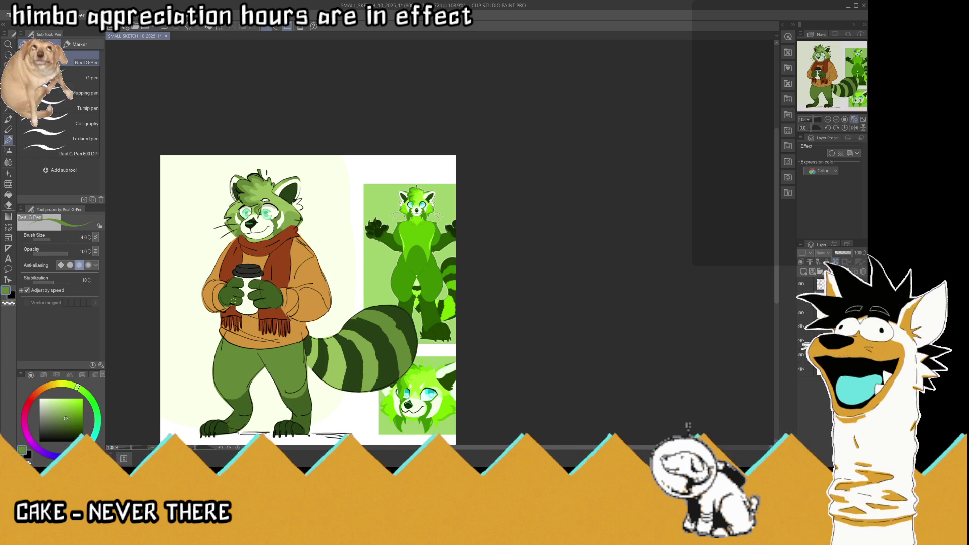
scroll(262, 265, "up", 2)
scroll(262, 265, "up", 2)
scroll(262, 265, "up", 2)
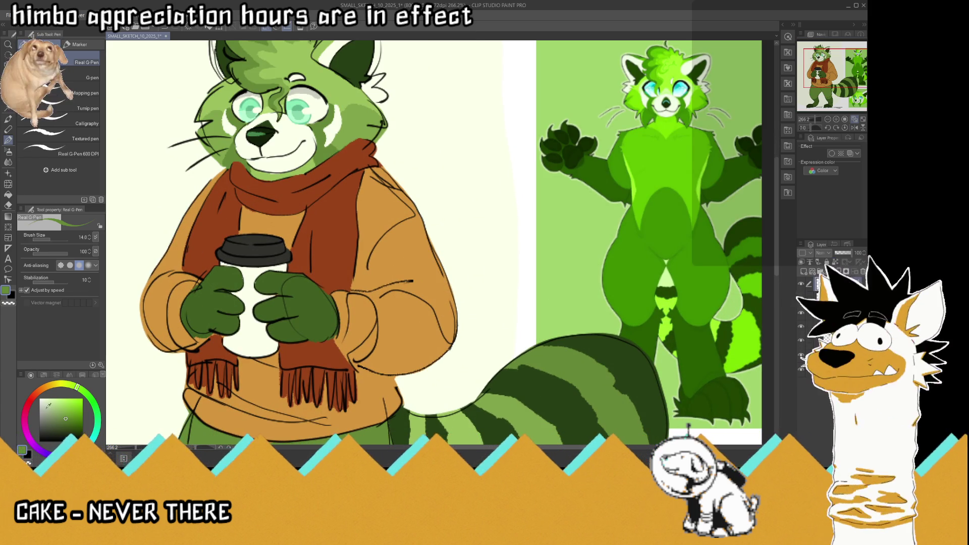
scroll(224, 223, "up", 1)
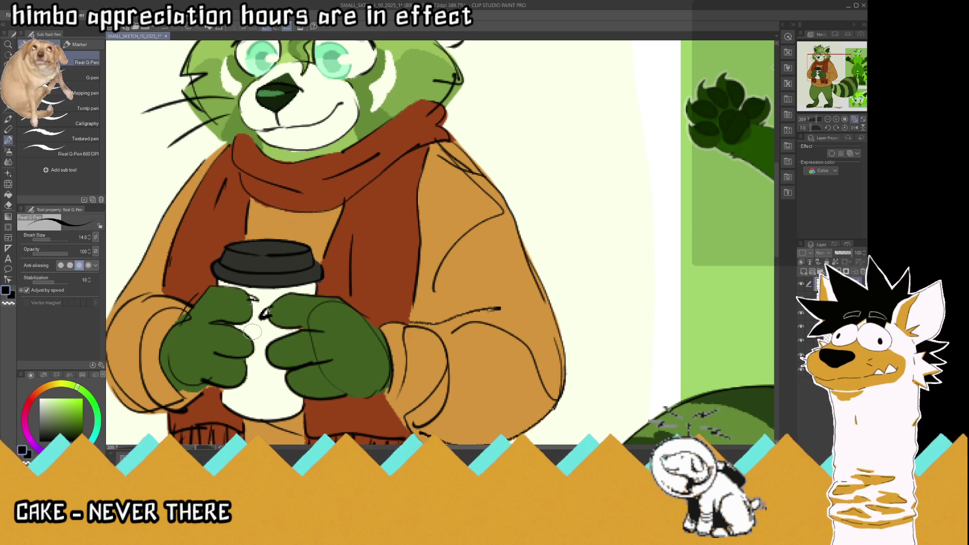
Step: Ink small claws onto the paws holding the cup and pick a dark green colour
mouse_move(266, 348)
left_mouse_down()
mouse_move(252, 369)
mouse_move(291, 383)
left_mouse_up()
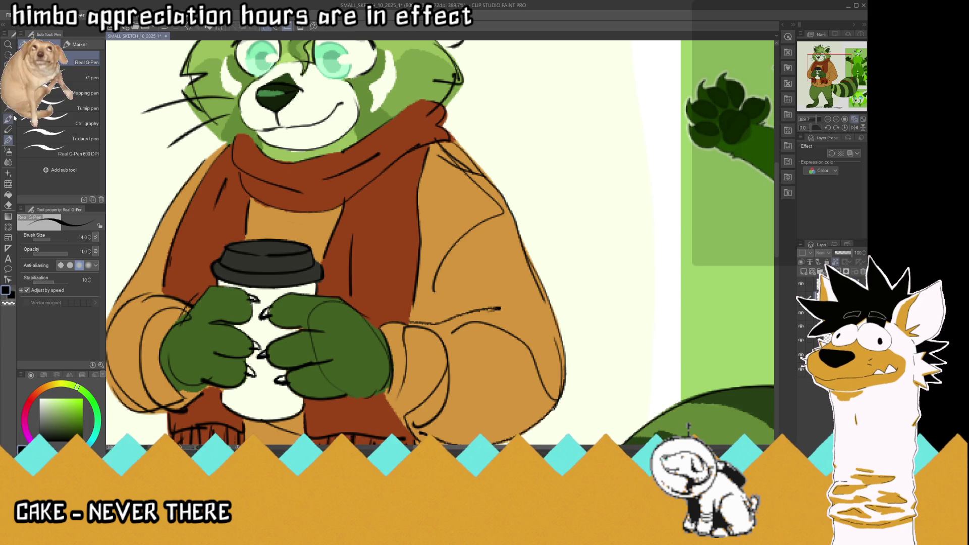
left_click(196, 338, "alt")
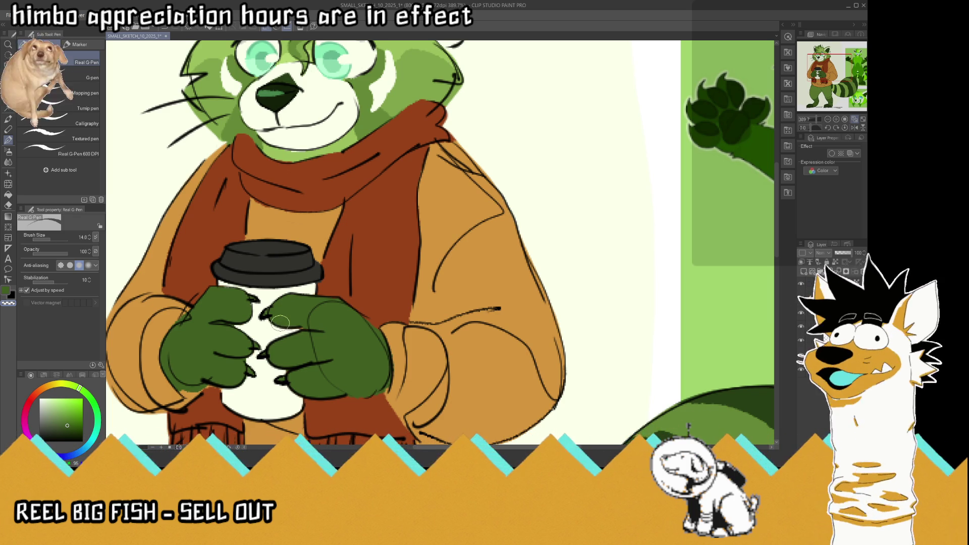
scroll(384, 253, "down", 5)
scroll(385, 252, "down", 3)
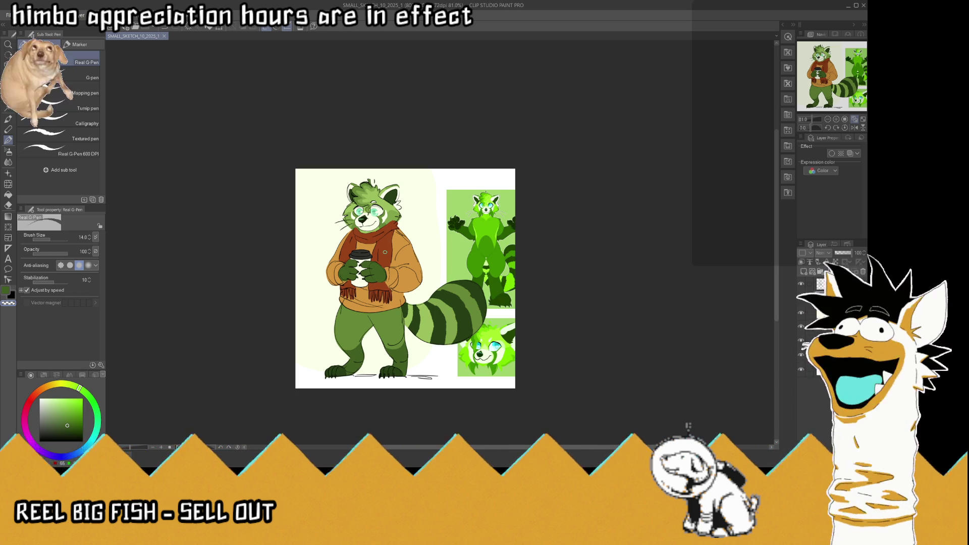
key("ctrl+plus")
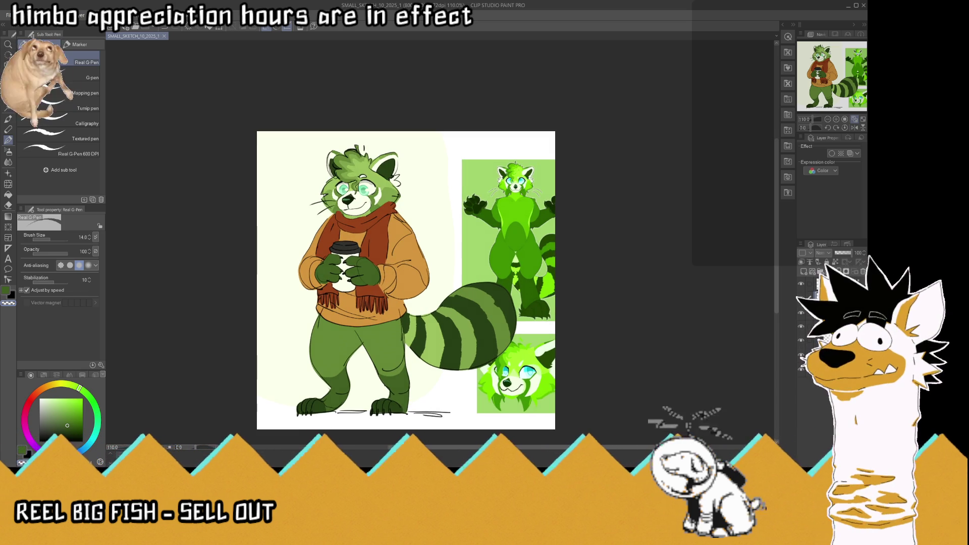
Step: Sample the cream background and paint over the green reference sheets
key("i")
left_click(312, 226)
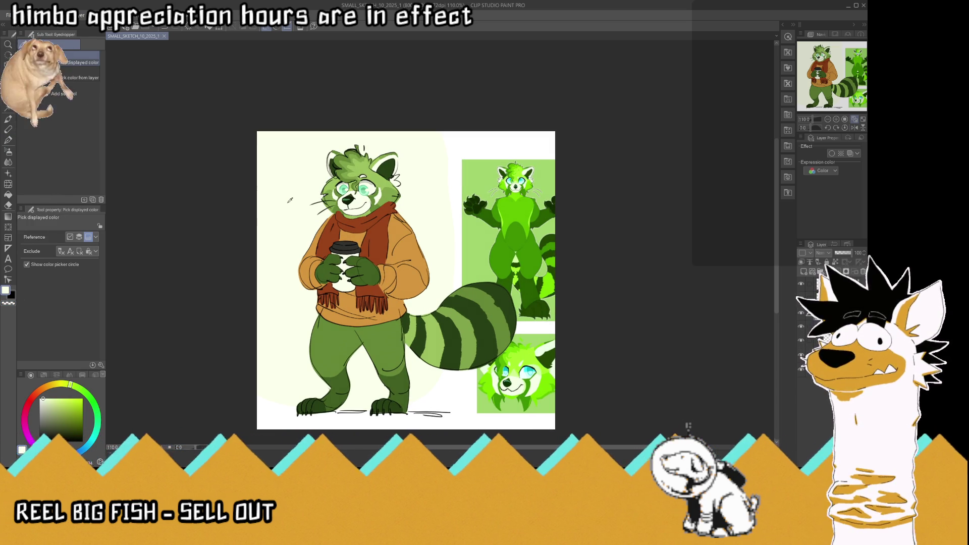
key("p")
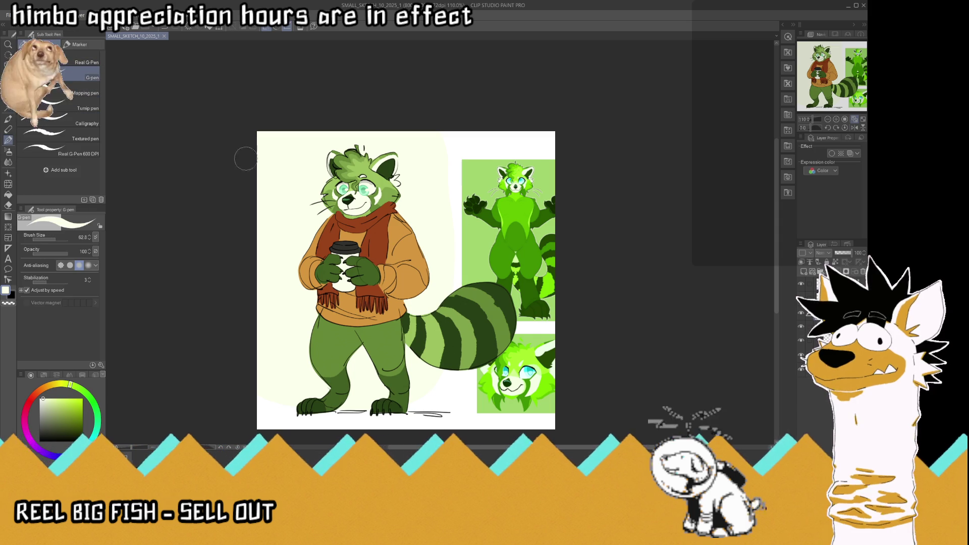
left_click_drag(507, 227, 515, 364)
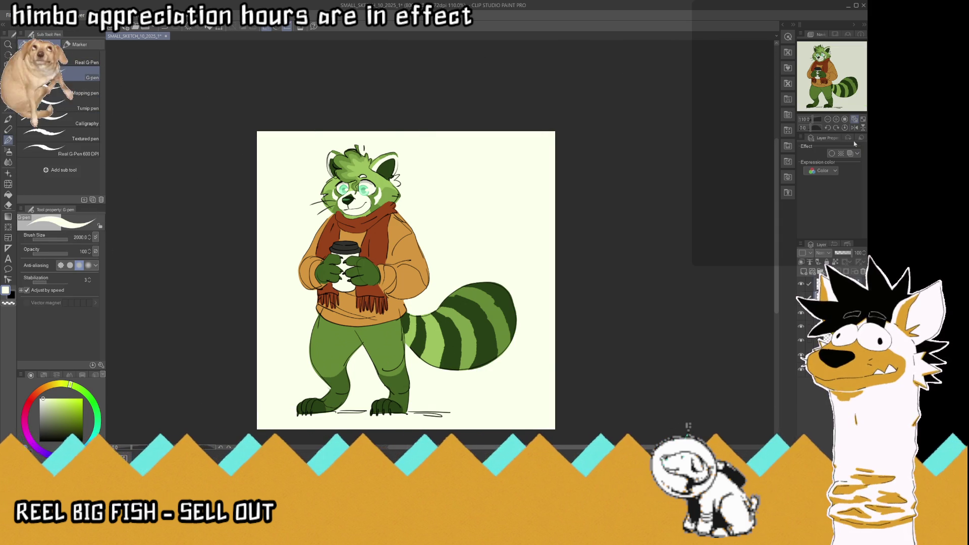
scroll(304, 398, "up", 2)
Step: Shift the red panda right with Move layer and toggle the line art to check flats
key("k")
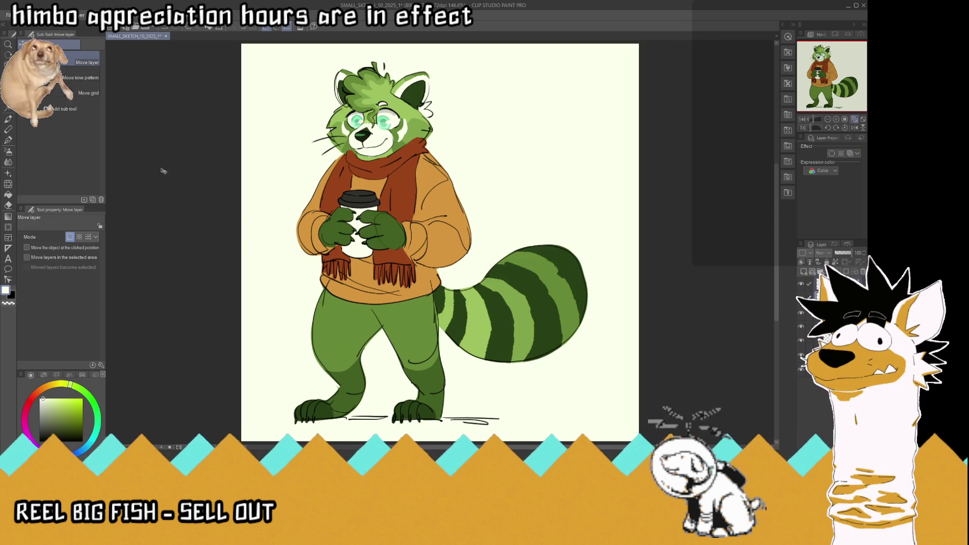
left_click_drag(415, 330, 455, 333)
left_click(802, 284)
left_click(802, 284)
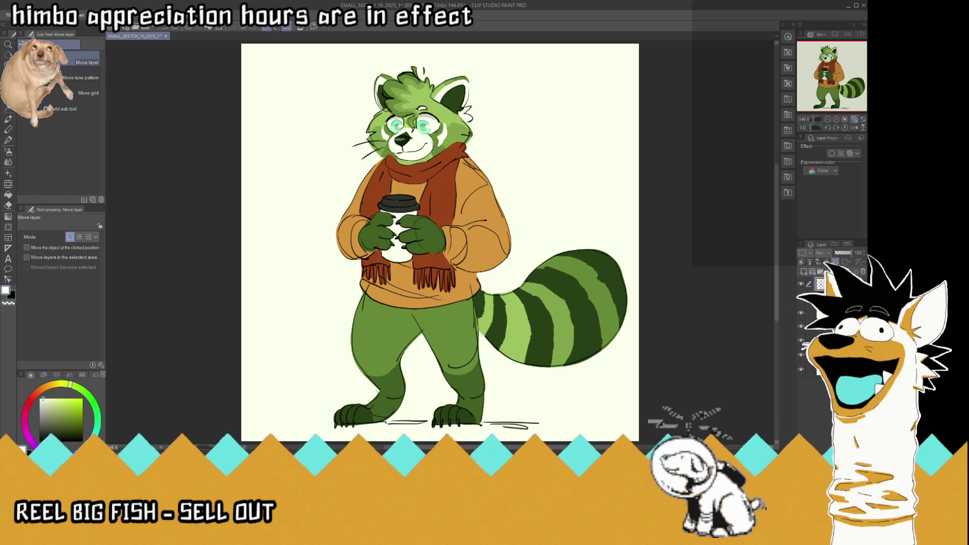
Step: Pick up the dark grey line colour and sketch a leaf left of the red panda
key("i")
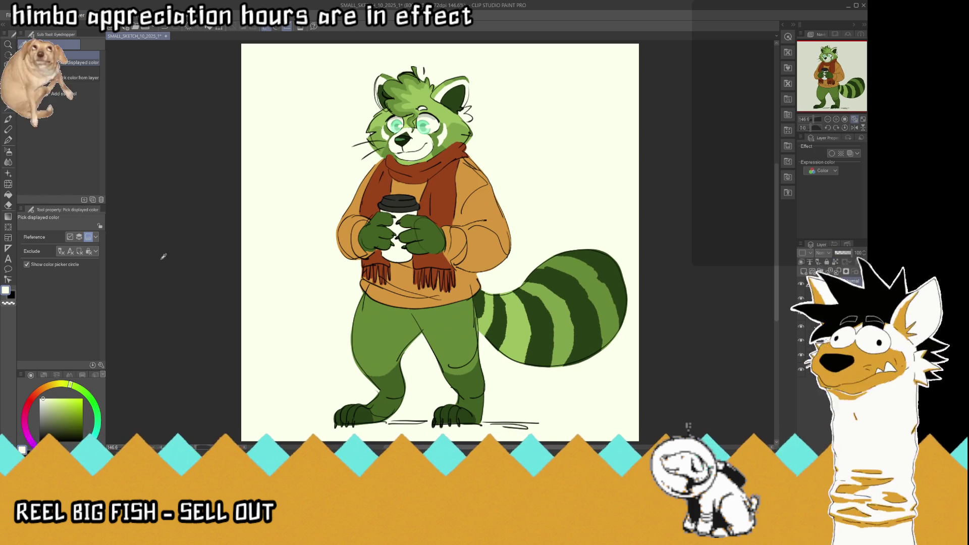
key("p")
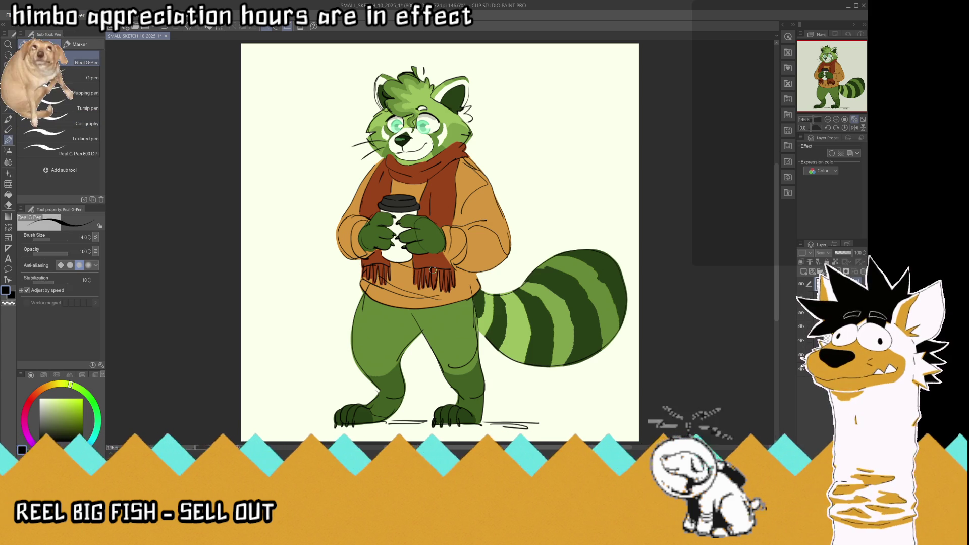
mouse_move(307, 260)
left_mouse_down()
mouse_move(301, 282)
mouse_move(330, 283)
mouse_move(286, 293)
mouse_move(318, 300)
mouse_move(315, 289)
mouse_move(301, 291)
mouse_move(322, 300)
left_mouse_up()
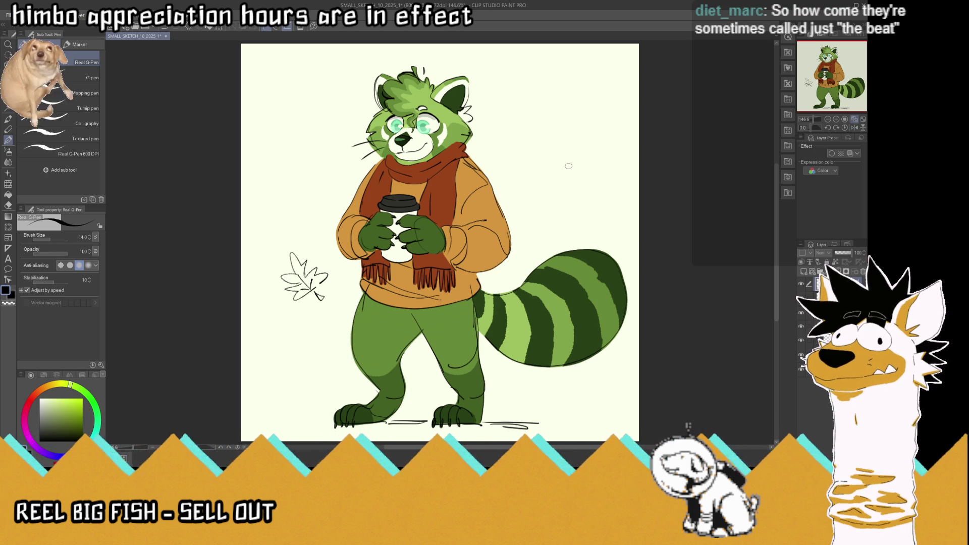
Step: Sketch an upper-right leaf with veins, undoing a stray stem stroke
mouse_move(582, 168)
left_mouse_down()
mouse_move(586, 146)
mouse_move(574, 173)
mouse_move(559, 178)
left_mouse_up()
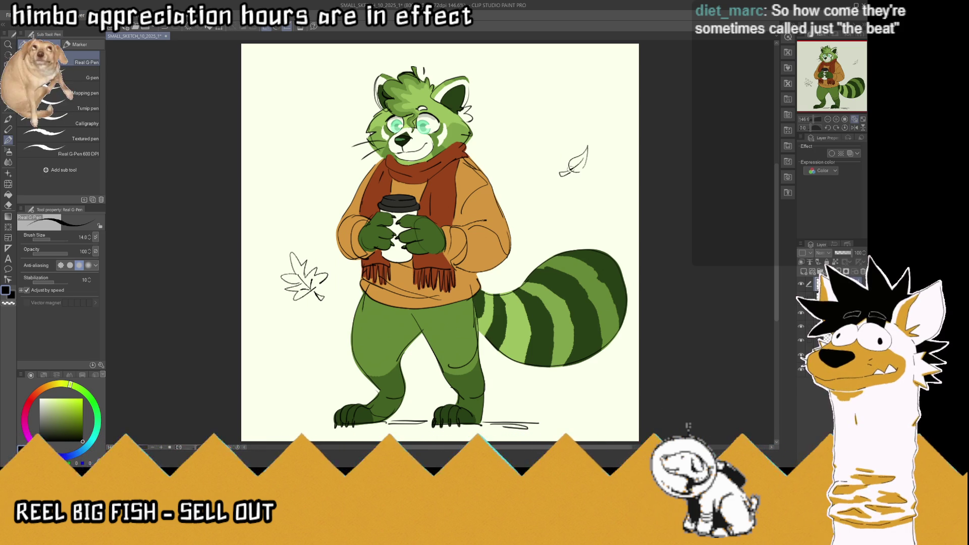
key("ctrl+z")
left_click_drag(570, 167, 579, 157)
mouse_move(573, 163)
left_mouse_down()
mouse_move(584, 154)
mouse_move(573, 165)
left_mouse_up()
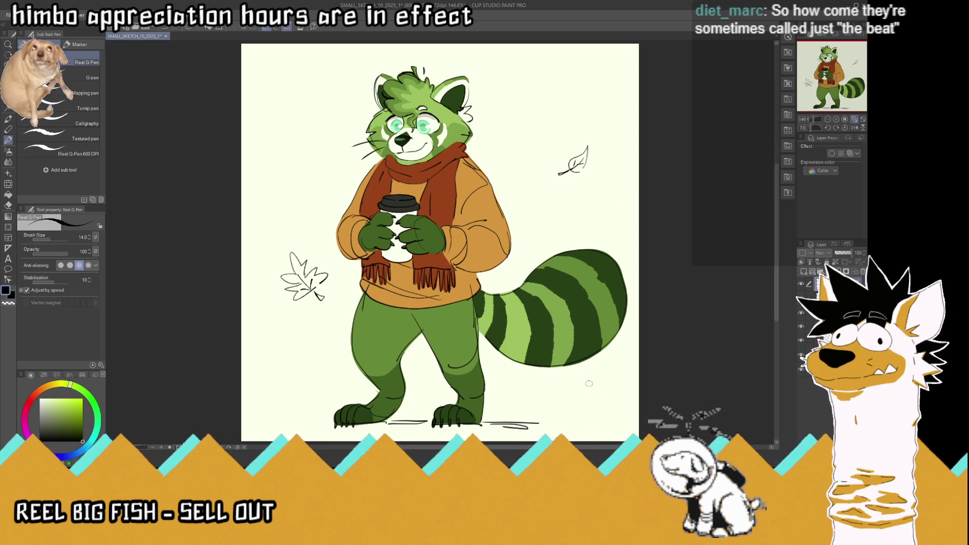
Step: Sketch a lower-right leaf with stem and a small leaf at the lower left
mouse_move(590, 380)
left_mouse_down()
mouse_move(601, 388)
mouse_move(604, 376)
mouse_move(618, 391)
left_mouse_up()
mouse_move(615, 392)
left_mouse_down()
mouse_move(599, 396)
mouse_move(595, 411)
left_mouse_up()
left_click_drag(600, 392, 588, 412)
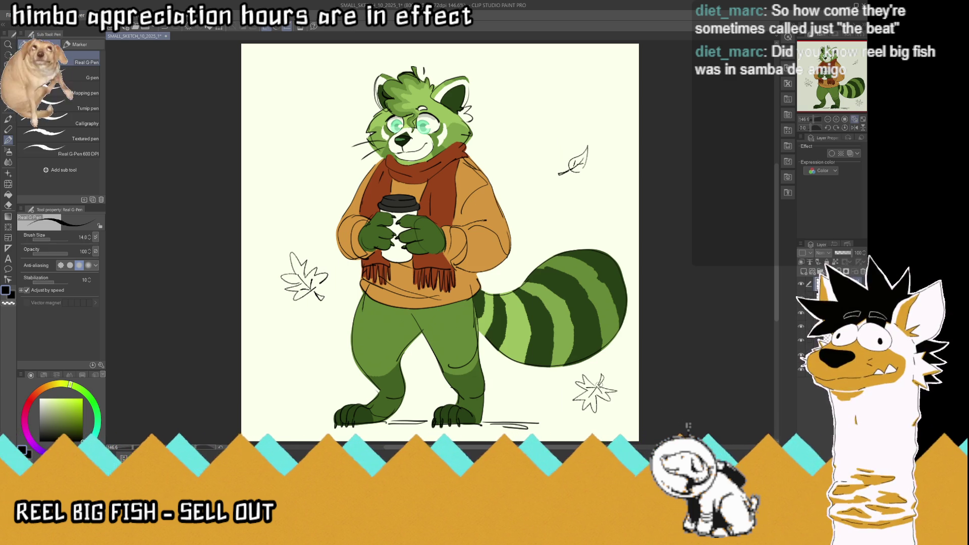
mouse_move(282, 382)
left_mouse_down()
mouse_move(298, 371)
mouse_move(306, 379)
mouse_move(319, 360)
left_mouse_up()
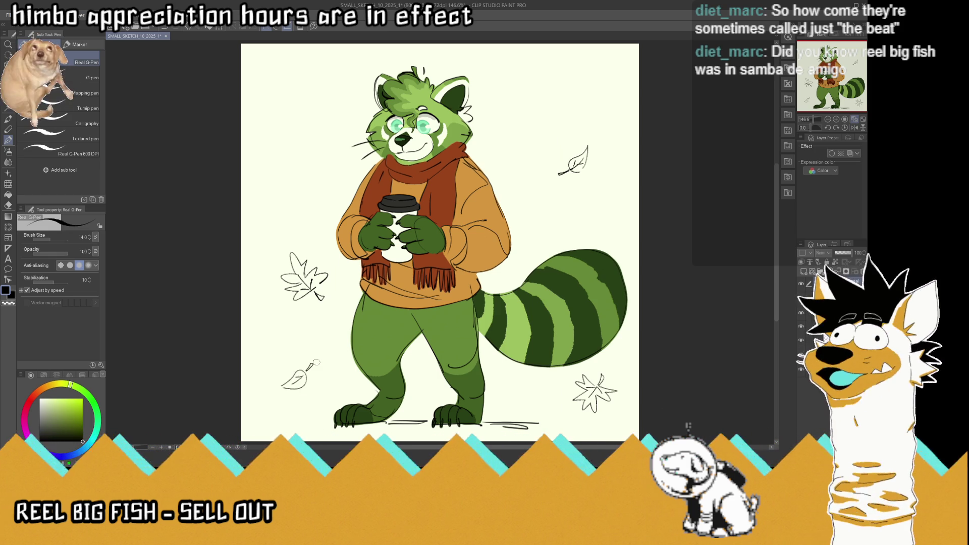
Step: Lasso-select the leaf left of the panda
key("m")
mouse_move(339, 274)
left_mouse_down()
mouse_move(248, 267)
mouse_move(311, 231)
left_mouse_up()
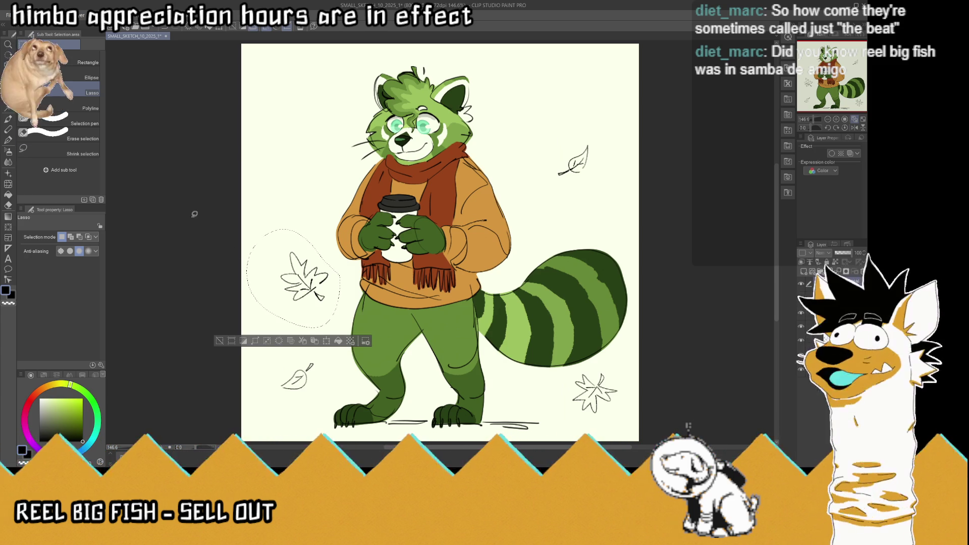
Step: Reposition the left leaf and nudge the bottom-right leaf down and left
key("k")
left_click_drag(304, 276, 297, 274)
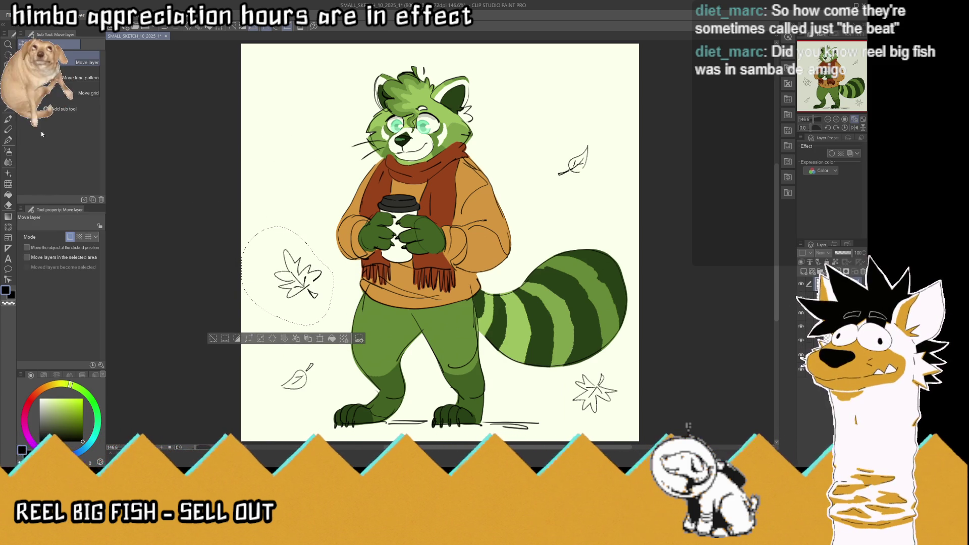
key("m")
key("ctrl+d")
left_click_drag(622, 372, 648, 406)
key("k")
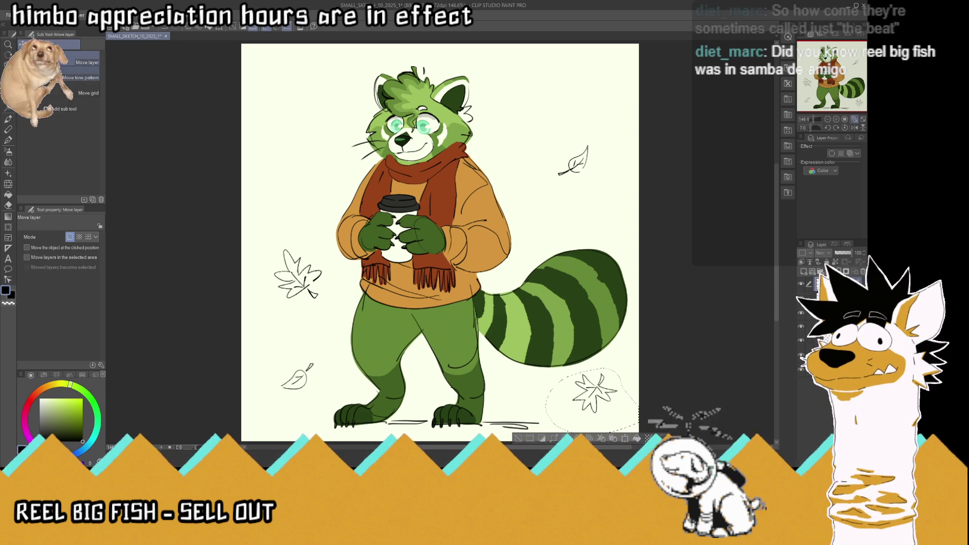
left_click_drag(602, 401, 592, 406)
key("ctrl+d")
left_click(10, 141)
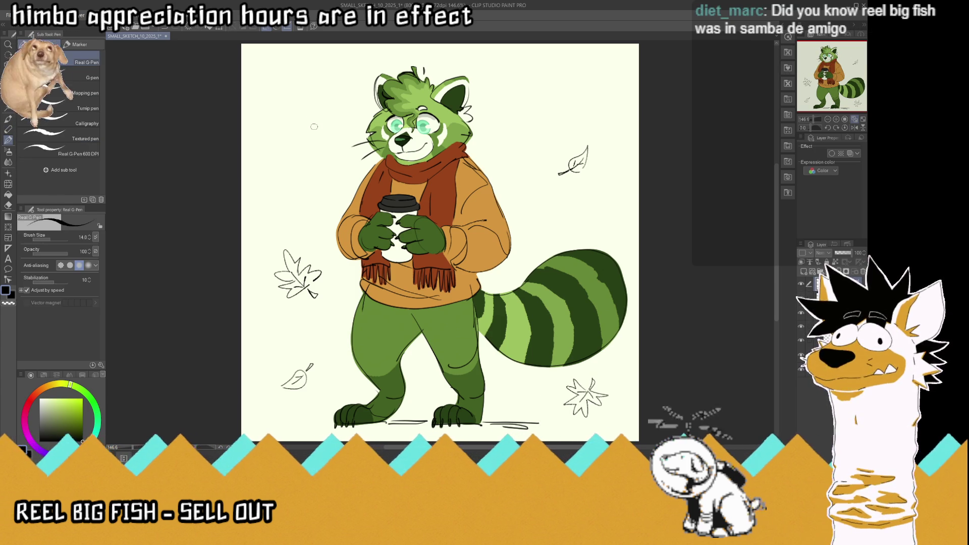
Step: Sketch a small leaf above the shoulder and a new leaf near the top
mouse_move(316, 120)
left_mouse_down()
mouse_move(315, 137)
mouse_move(302, 141)
left_mouse_up()
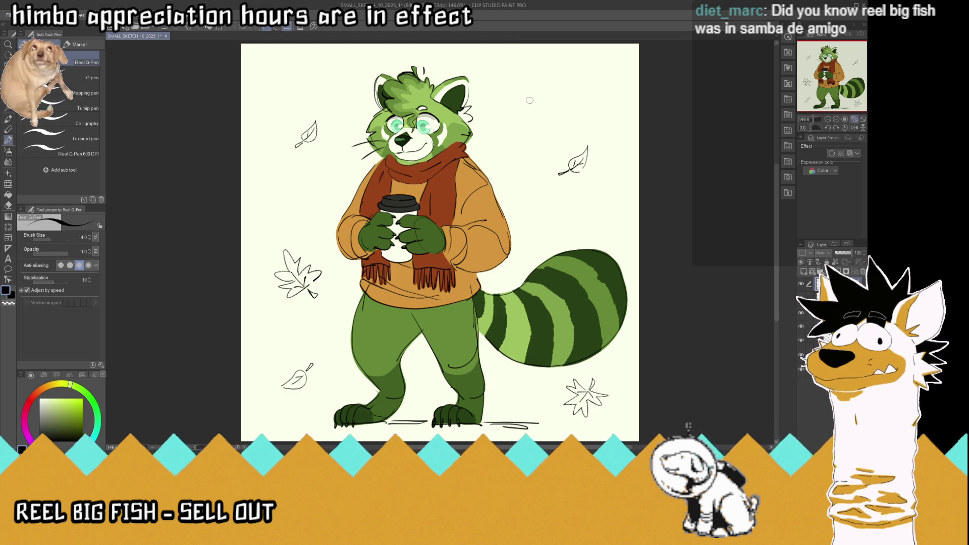
mouse_move(536, 89)
left_mouse_down()
mouse_move(539, 97)
mouse_move(524, 75)
mouse_move(532, 108)
left_mouse_up()
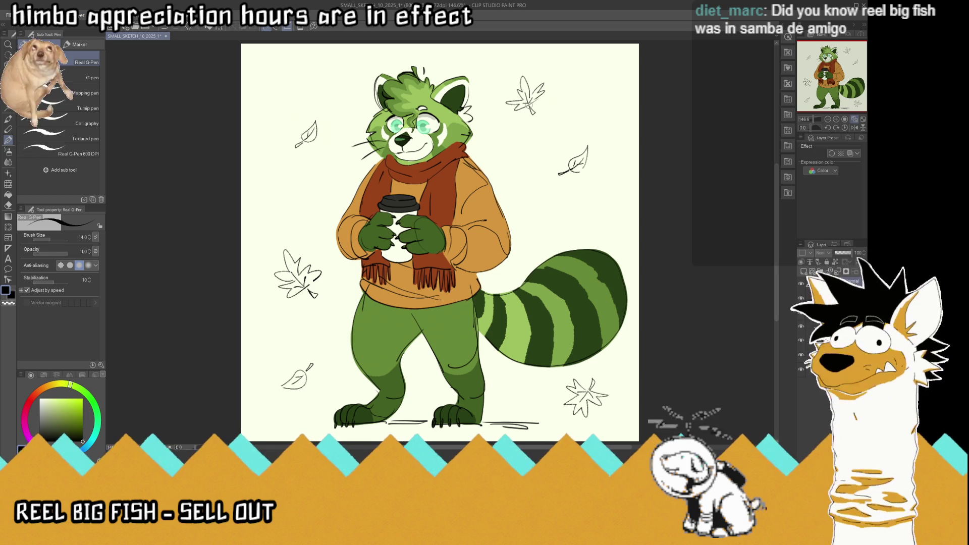
Step: Move the right-hand leaf lower and adjust the top leaf with lasso and Move layer
key("m")
left_click_drag(605, 128, 598, 130)
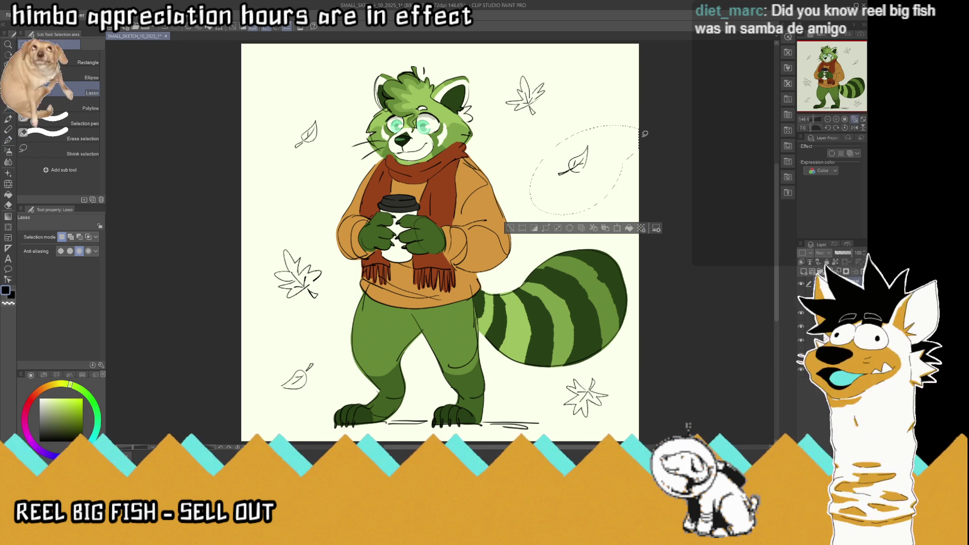
key("k")
left_click_drag(585, 164, 589, 209)
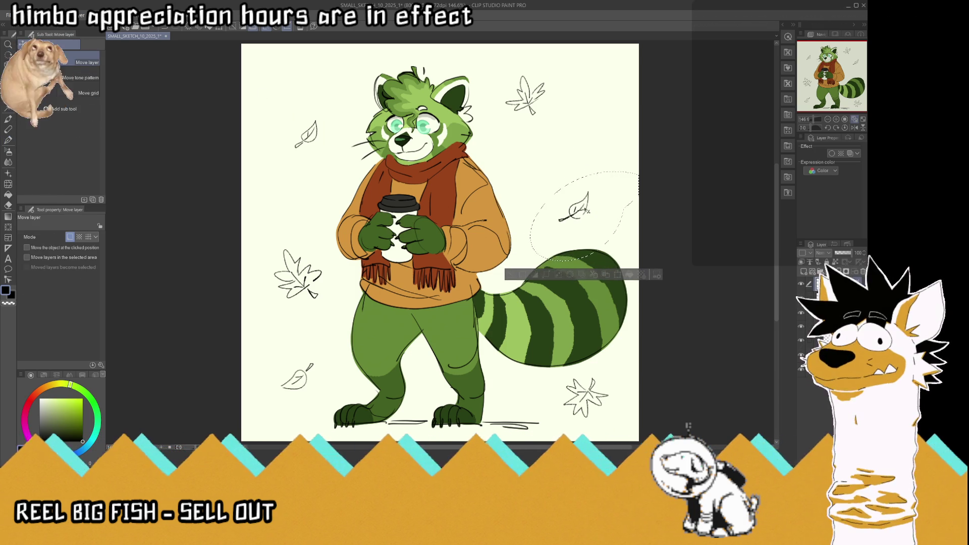
key("m")
key("ctrl+d")
mouse_move(594, 98)
left_mouse_down()
mouse_move(572, 125)
mouse_move(553, 119)
left_mouse_up()
key("k")
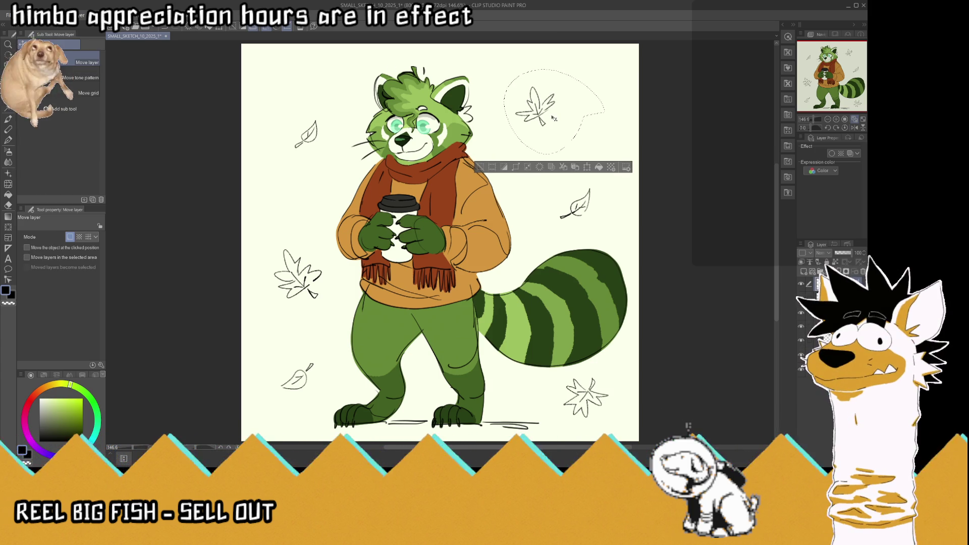
left_click(9, 96)
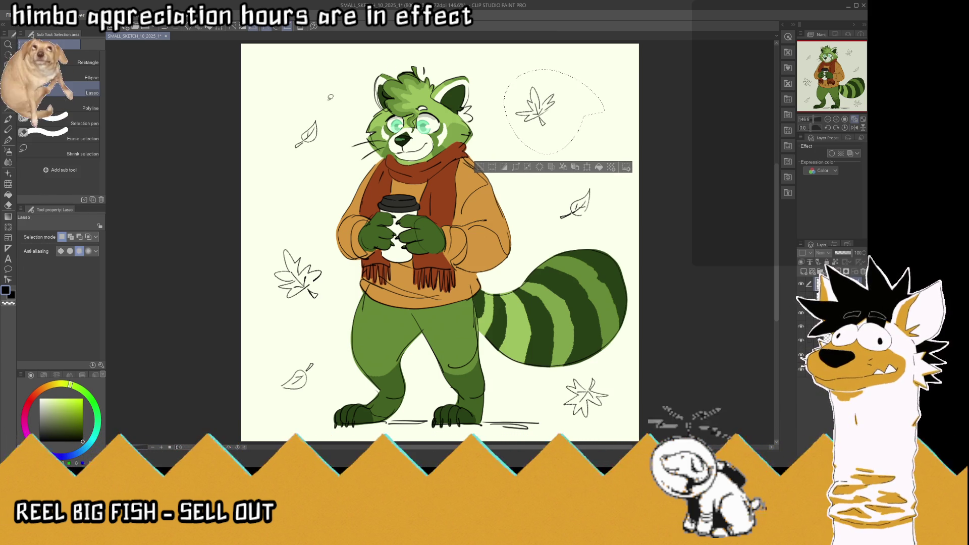
Step: Nudge the large left leaf up and left, then pick up the orange sweater colour
left_click_drag(321, 247, 314, 236)
key("k")
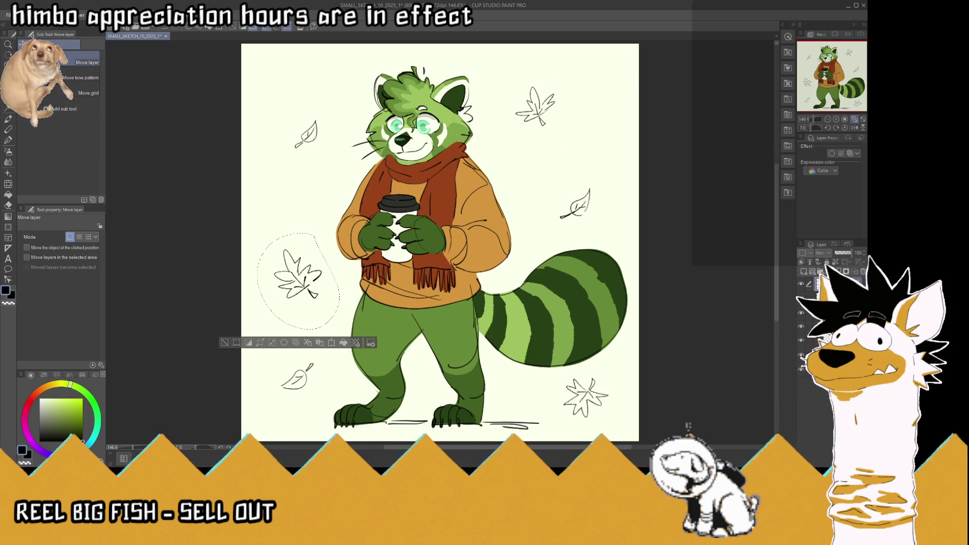
left_click_drag(299, 281, 288, 264)
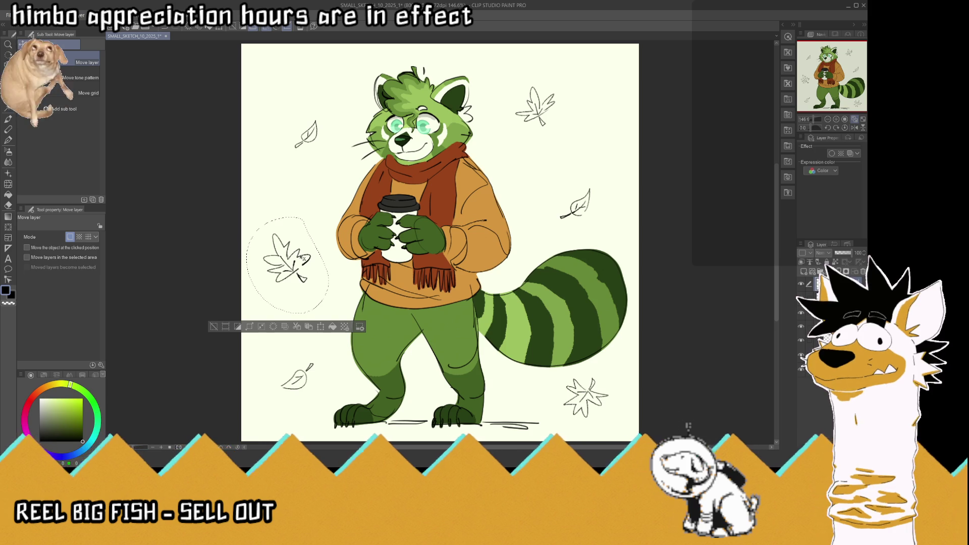
key("m")
key("ctrl+d")
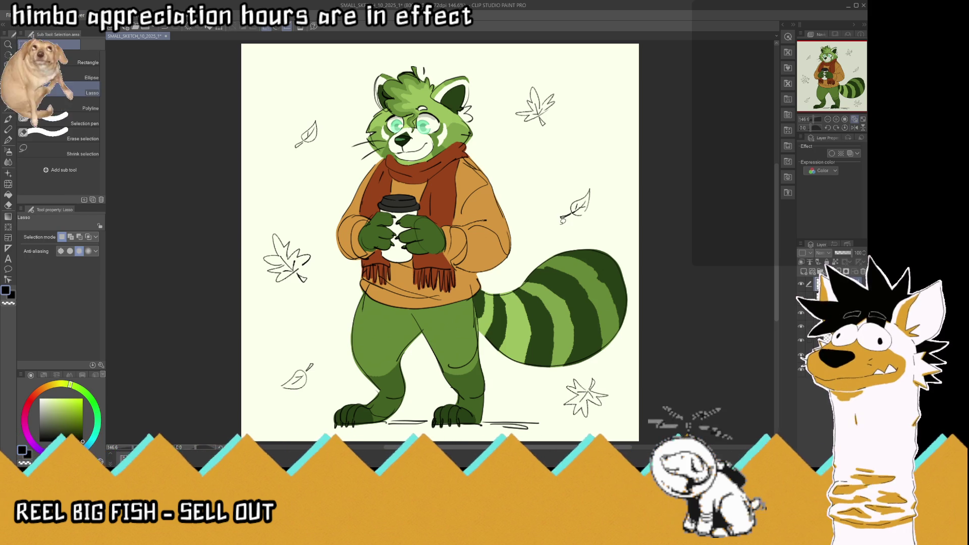
key("i")
left_click(461, 184)
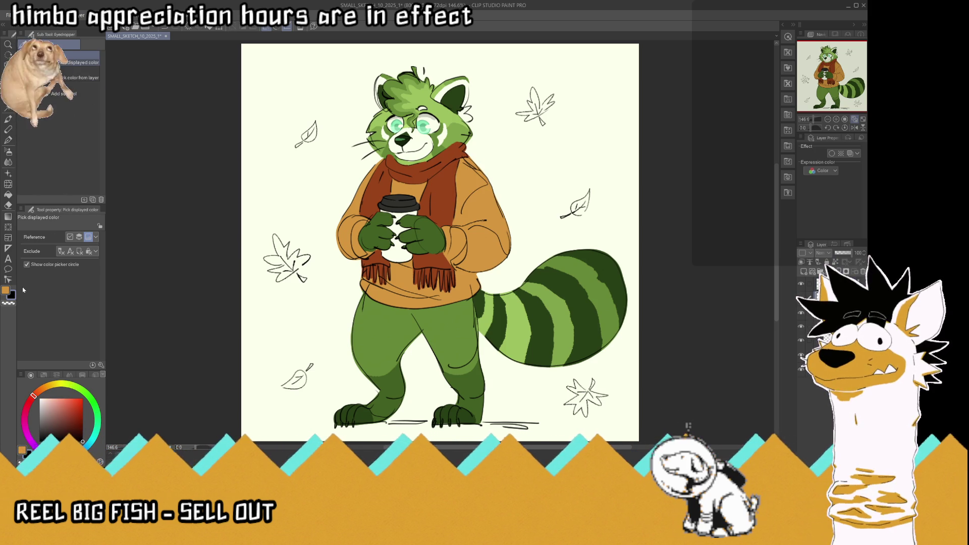
left_click(8, 140)
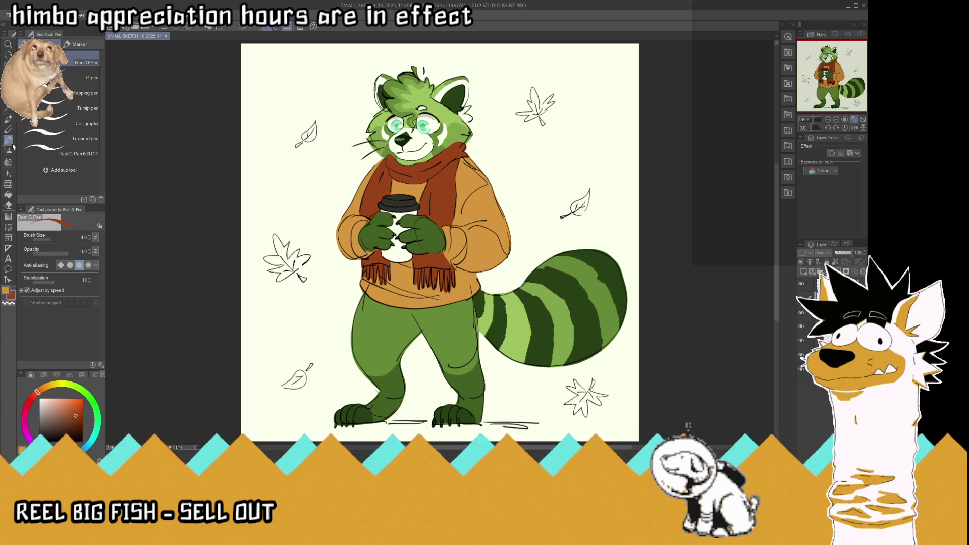
Step: Paint the large left, top and lower-right leaves reddish-brown
mouse_move(297, 279)
left_mouse_down()
mouse_move(263, 257)
mouse_move(271, 235)
mouse_move(283, 263)
mouse_move(307, 261)
mouse_move(293, 267)
mouse_move(299, 251)
left_mouse_up()
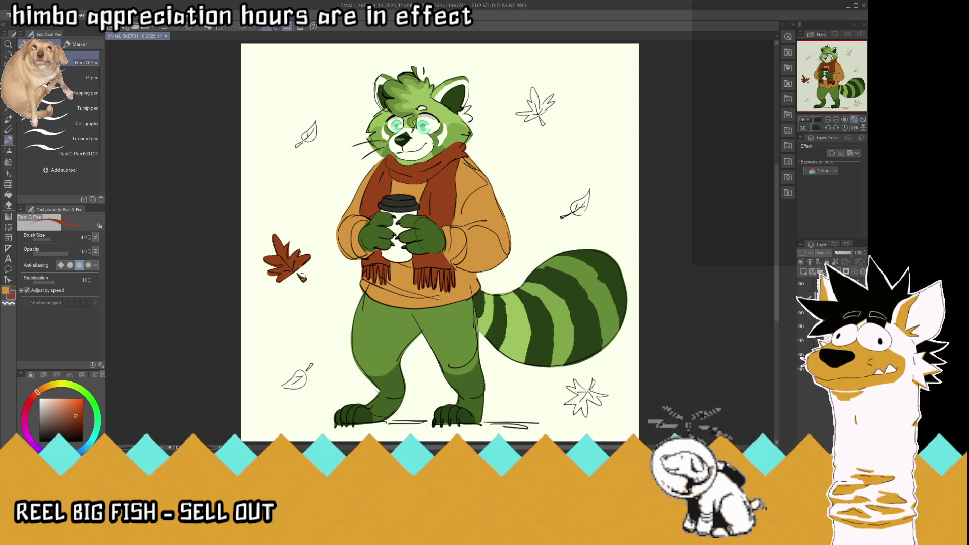
mouse_move(524, 110)
left_mouse_down()
mouse_move(542, 120)
mouse_move(533, 122)
mouse_move(534, 88)
mouse_move(537, 115)
mouse_move(540, 94)
mouse_move(551, 96)
mouse_move(539, 116)
left_mouse_up()
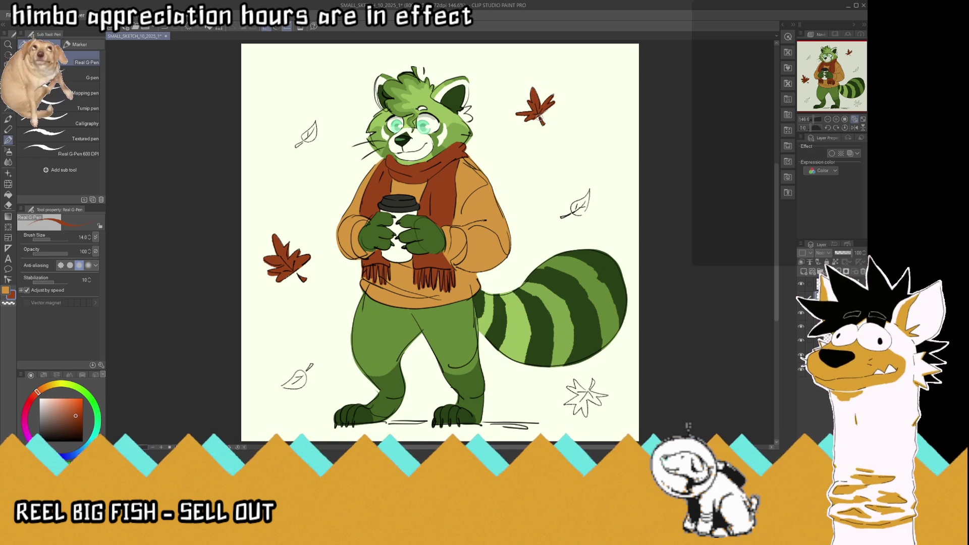
mouse_move(586, 394)
left_mouse_down()
mouse_move(566, 403)
mouse_move(596, 381)
mouse_move(608, 397)
mouse_move(577, 407)
left_mouse_up()
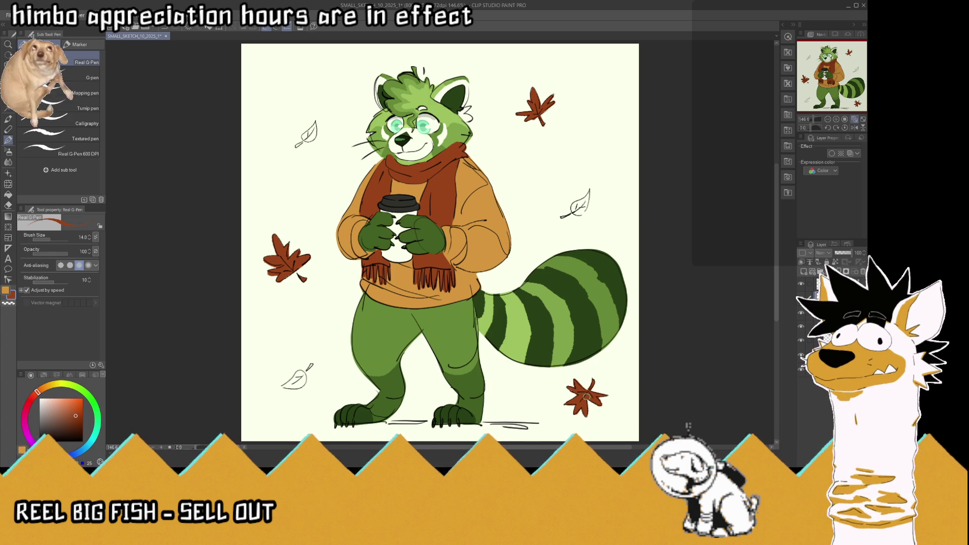
Step: Swap to orange and fill the lower-left, upper-left and right-hand leaves
key("x")
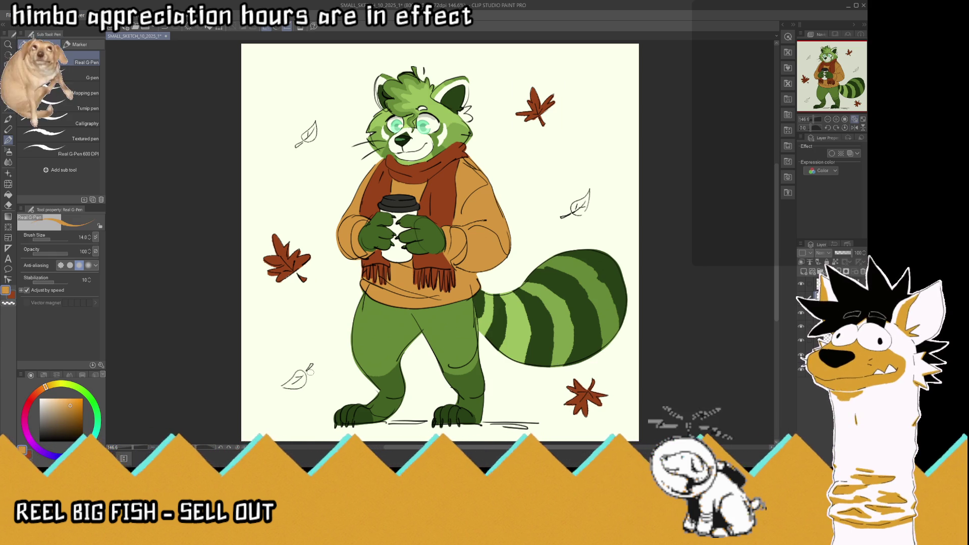
mouse_move(304, 368)
left_mouse_down()
mouse_move(285, 385)
mouse_move(295, 381)
left_mouse_up()
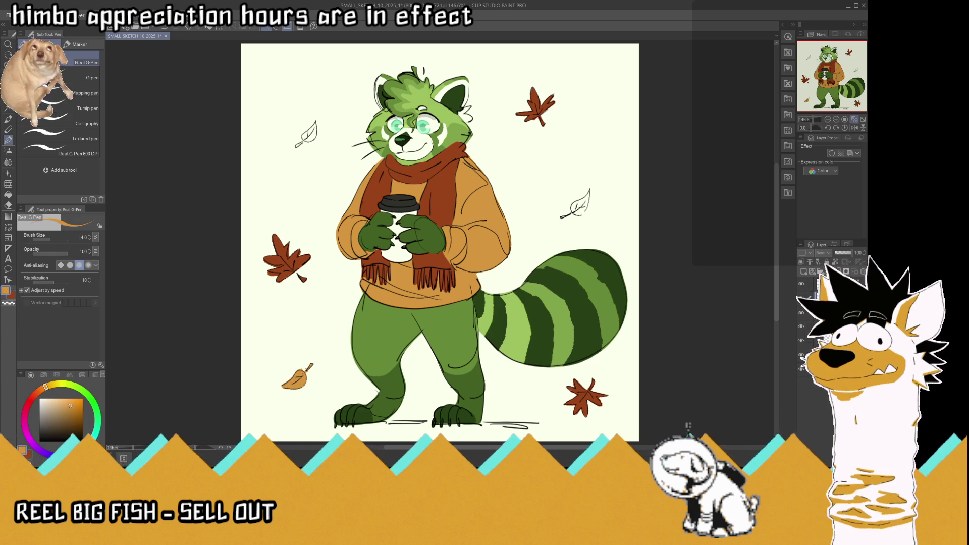
mouse_move(305, 139)
left_mouse_down()
mouse_move(317, 123)
mouse_move(309, 139)
left_mouse_up()
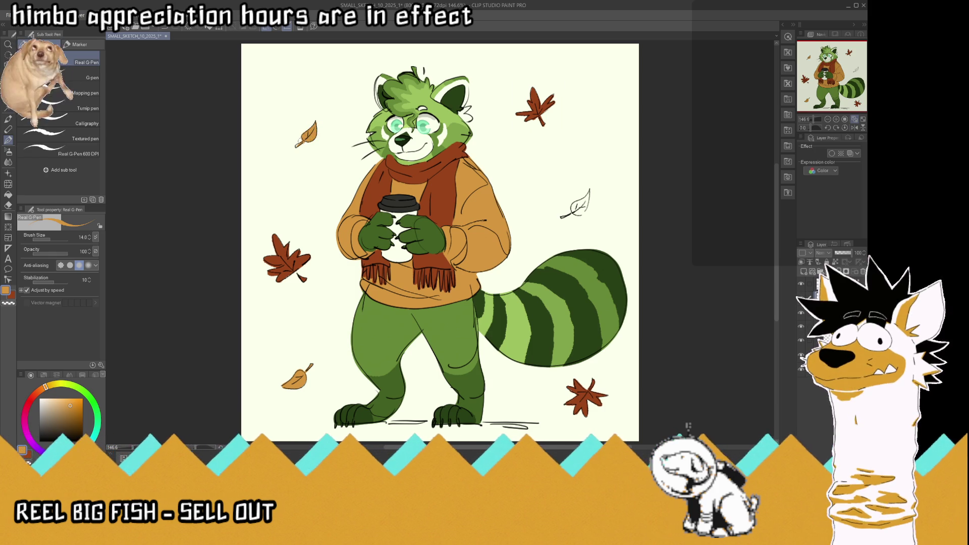
mouse_move(562, 217)
left_mouse_down()
mouse_move(593, 190)
mouse_move(583, 206)
left_mouse_up()
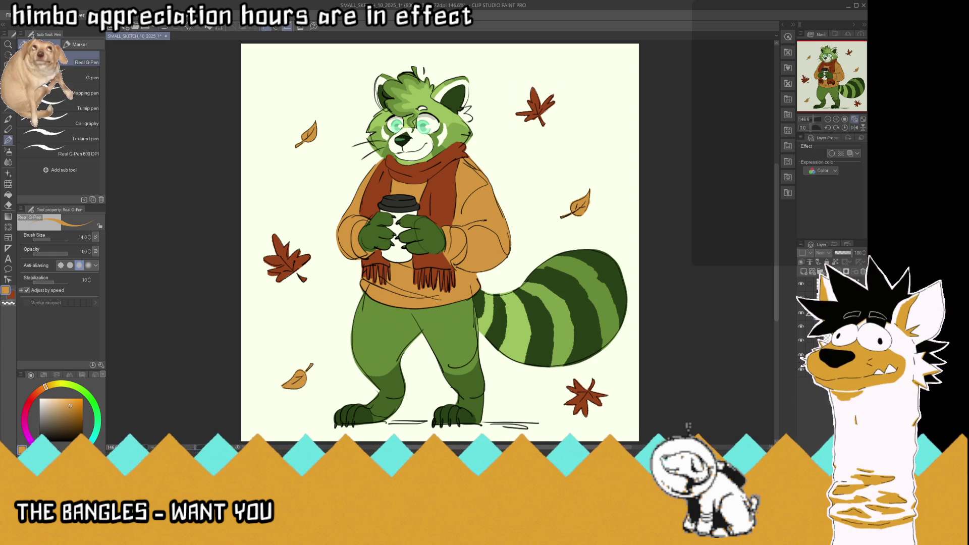
Step: Sample a grey and paint a ground shadow under the panda's feet
key("i")
left_click(333, 382)
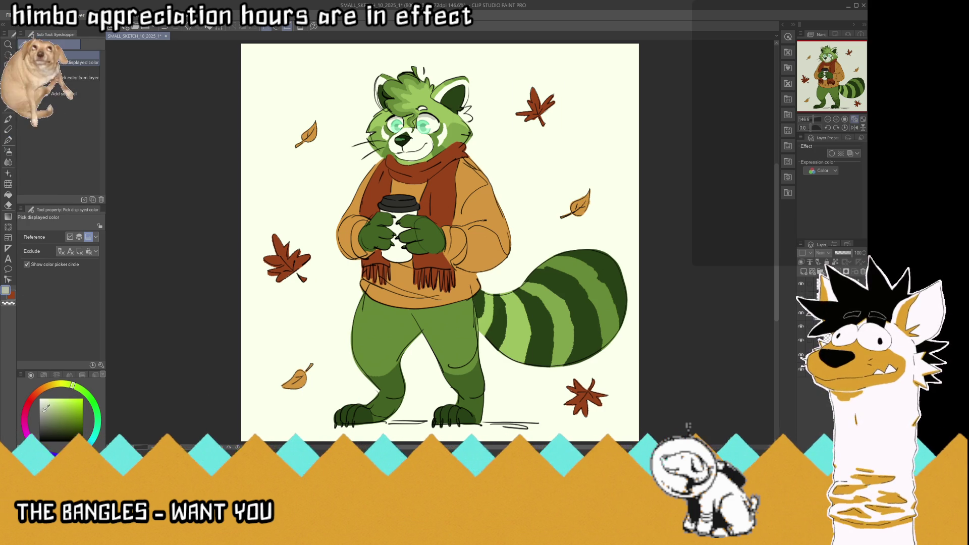
left_click(9, 140)
left_click_drag(387, 422, 333, 423)
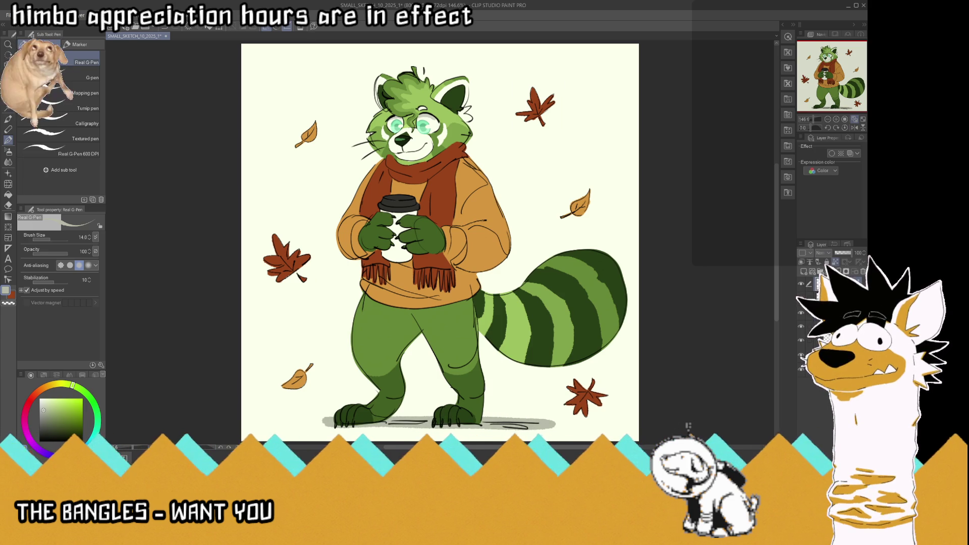
Step: Overlay a paper texture from favourite materials, scaled to 13% with lowered opacity
left_click(787, 37)
left_click(670, 89)
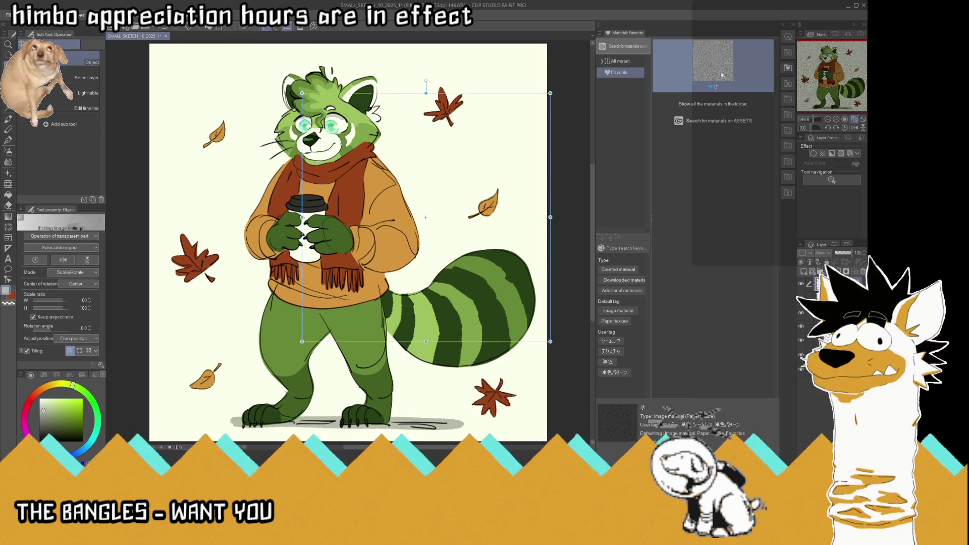
left_click_drag(671, 90, 518, 217)
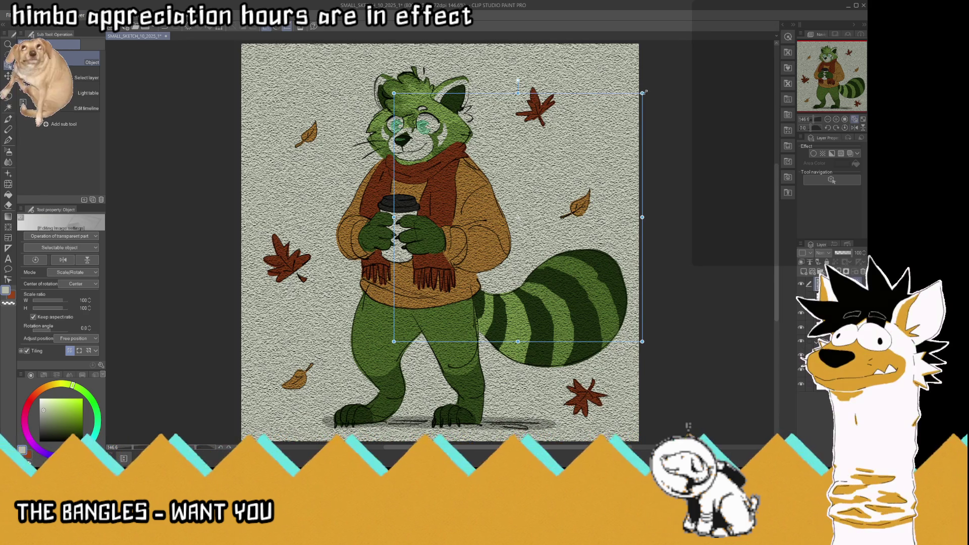
left_click_drag(642, 92, 426, 309)
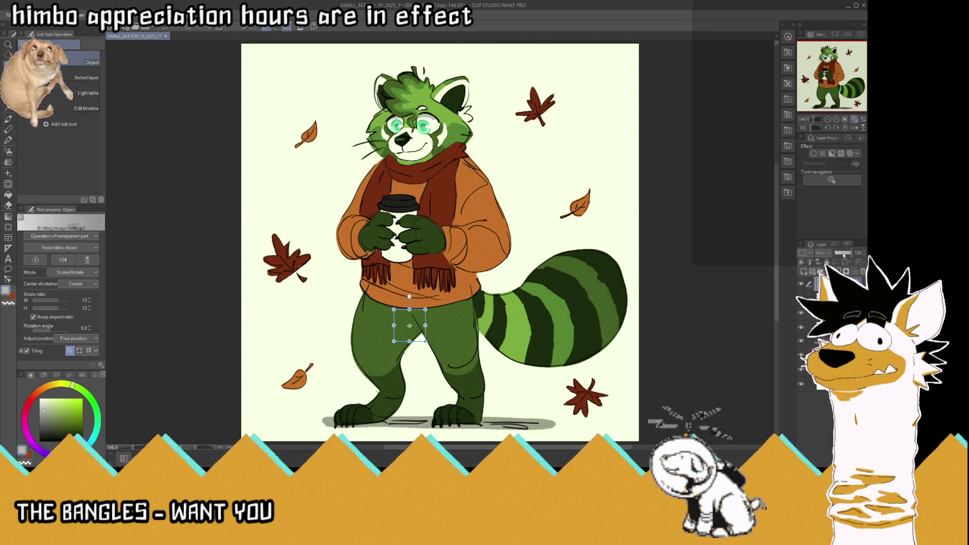
left_click_drag(846, 255, 842, 256)
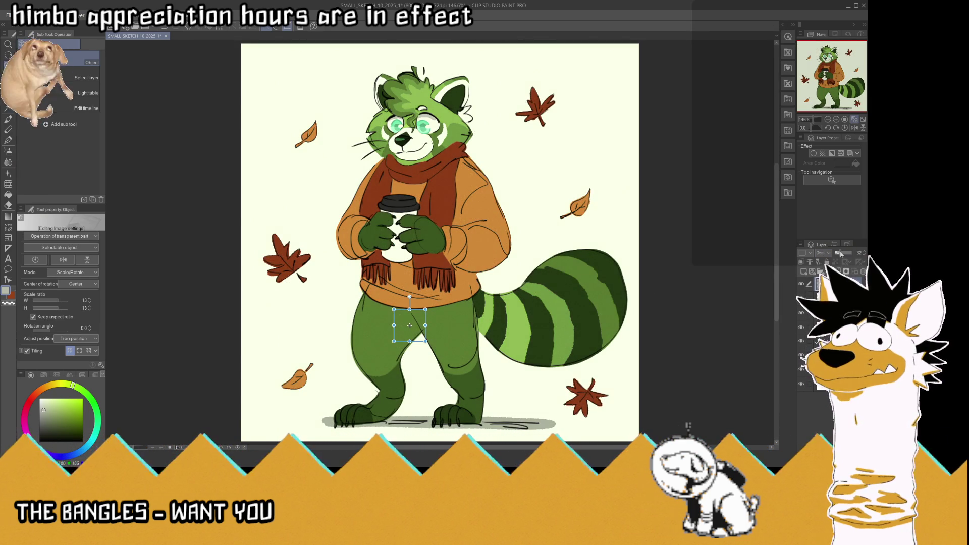
Step: Inspect the textured illustration up close and in mirrored view, undoing a slight nudge
key("p")
scroll(408, 151, "up", 5)
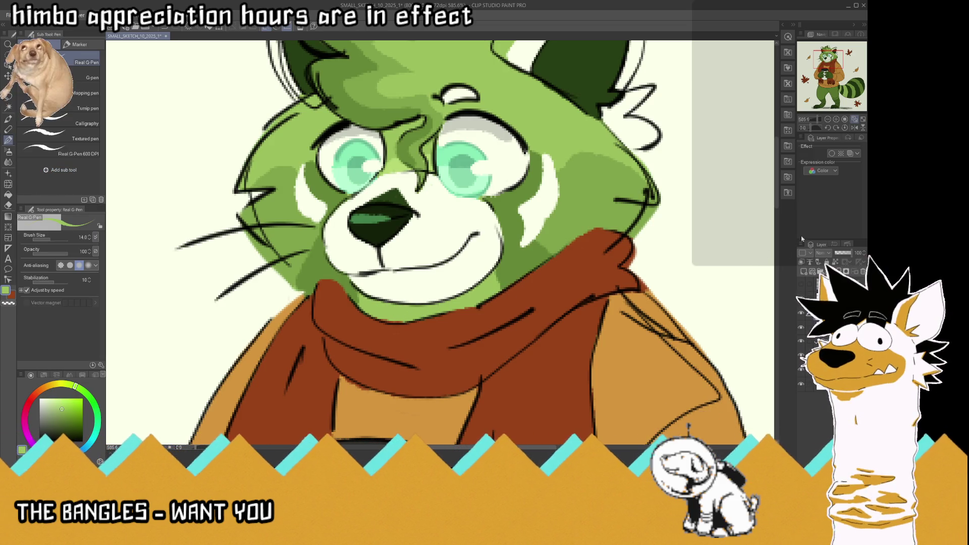
left_click(854, 121)
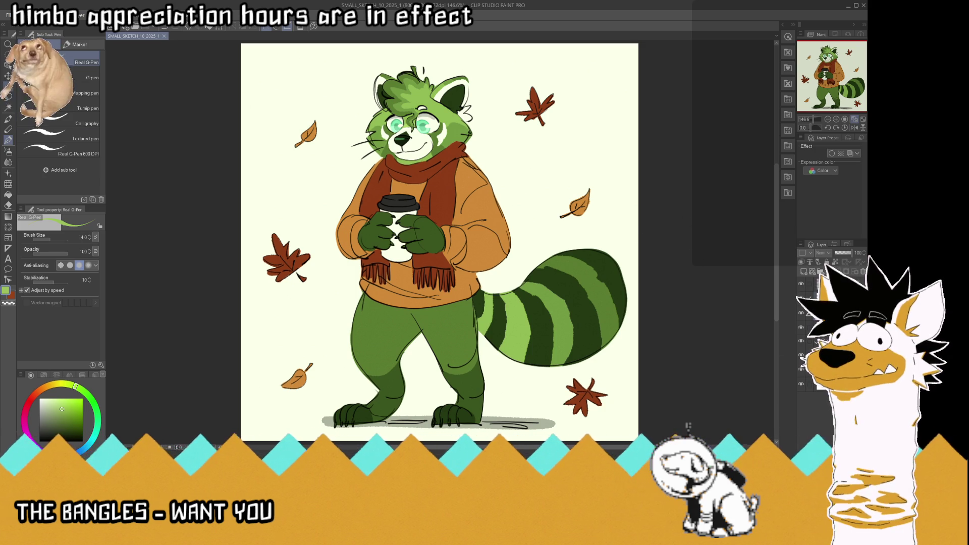
key("k")
left_click_drag(402, 316, 399, 315)
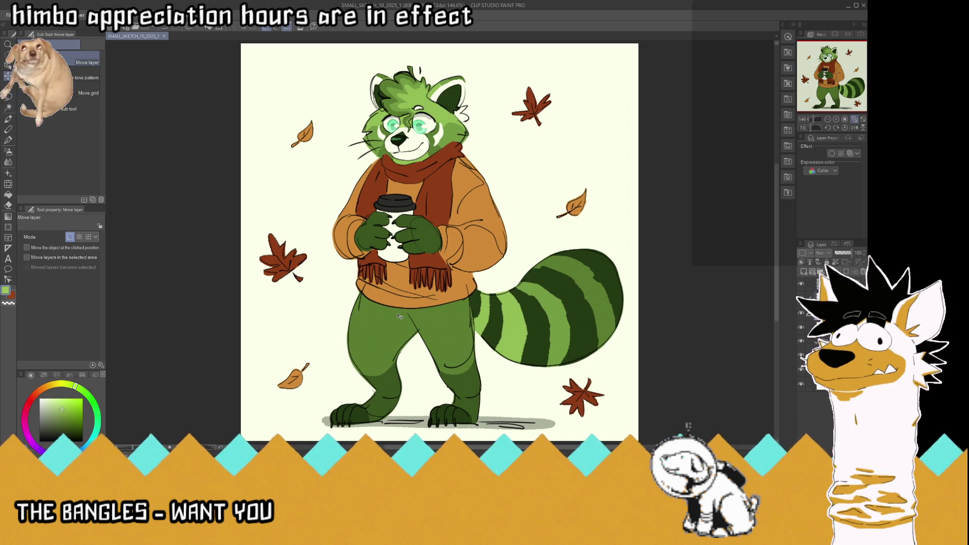
key("ctrl+z")
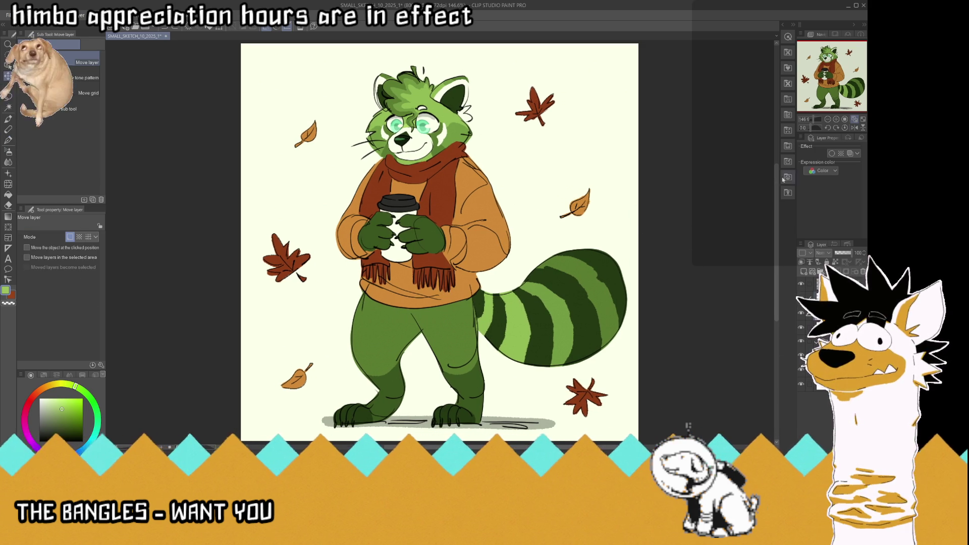
left_click(858, 127)
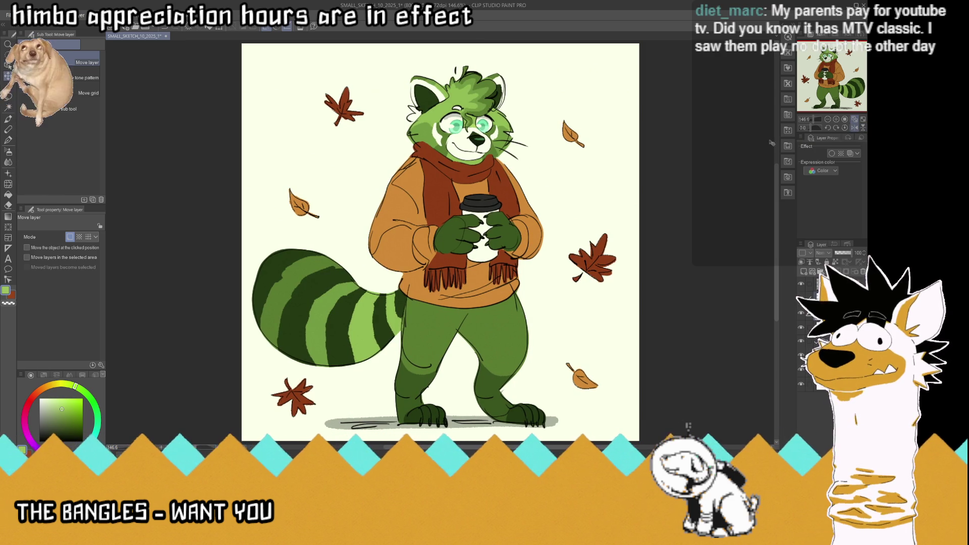
left_click(854, 119)
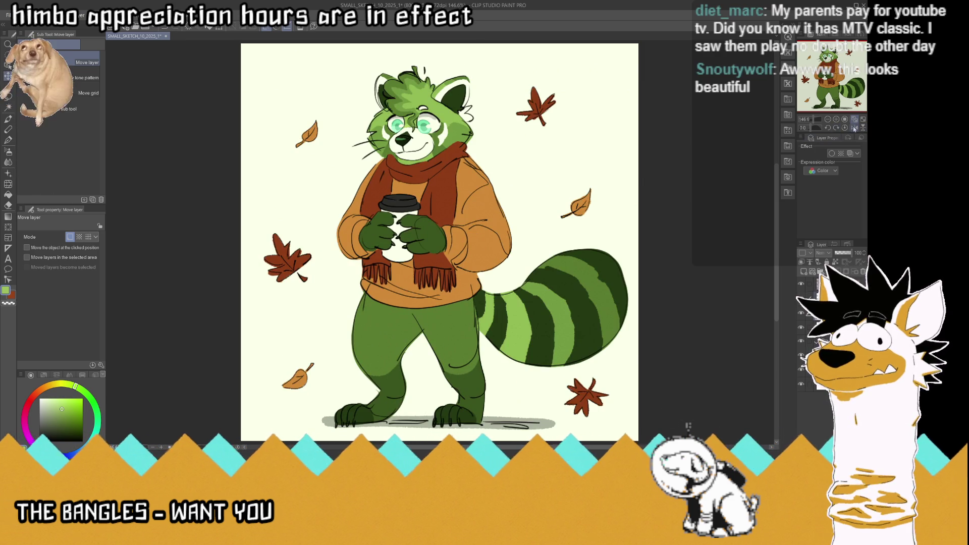